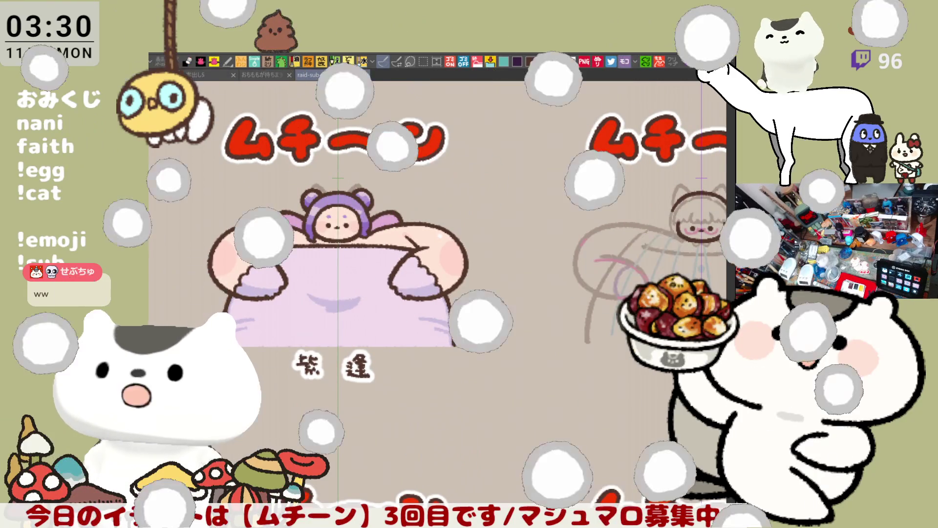
Pan to the cat-hooded chibi with the pink moustache and zoom in on its face
drag(691, 432, 502, 430)
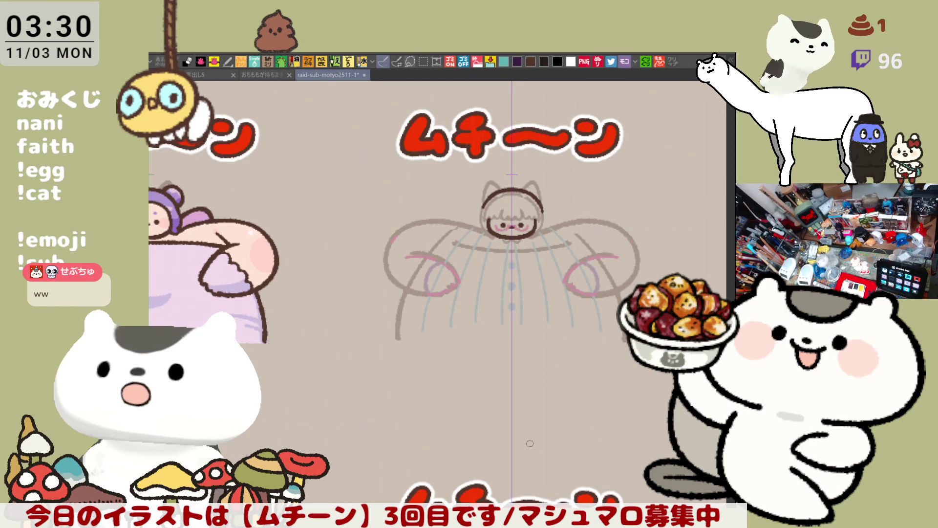
scroll(530, 443, up, 3)
scroll(542, 385, up, 5)
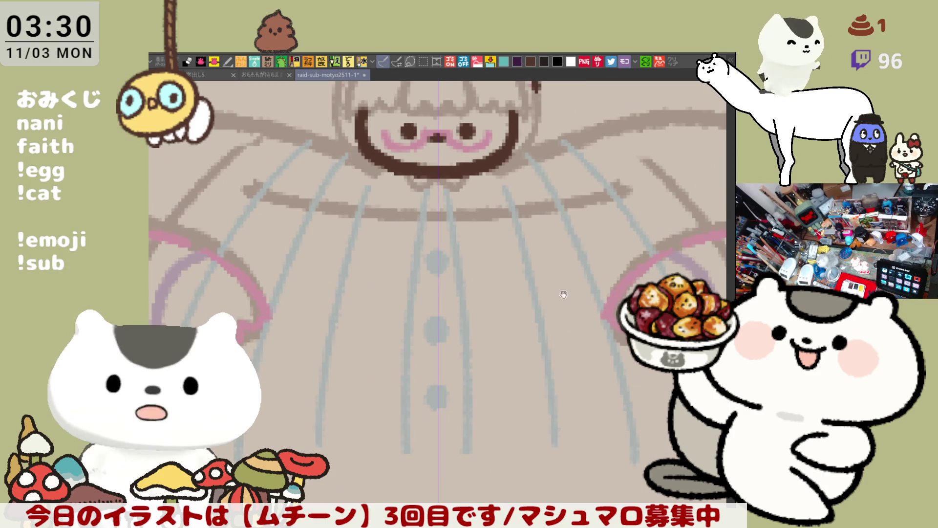
Centre the face and paint over the dark eyes in a lighter colour
drag(563, 294, 539, 381)
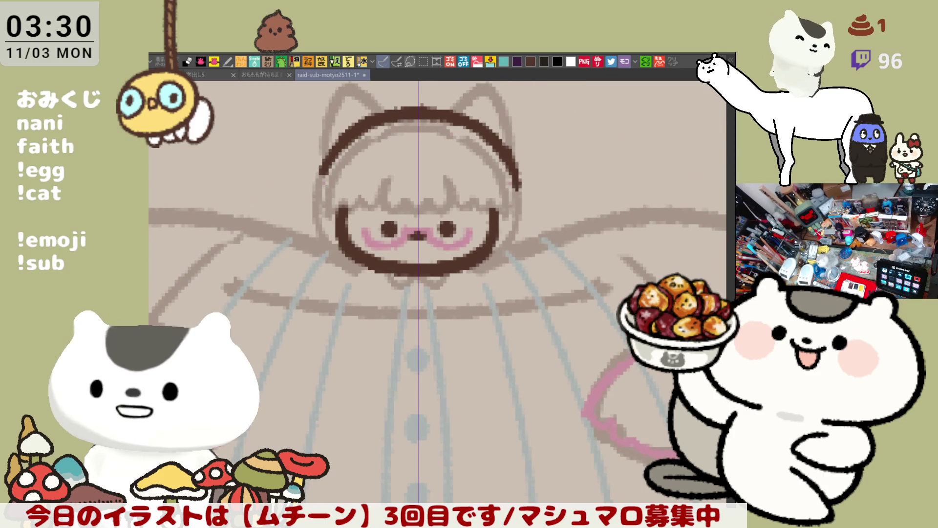
scroll(440, 247, up, 3)
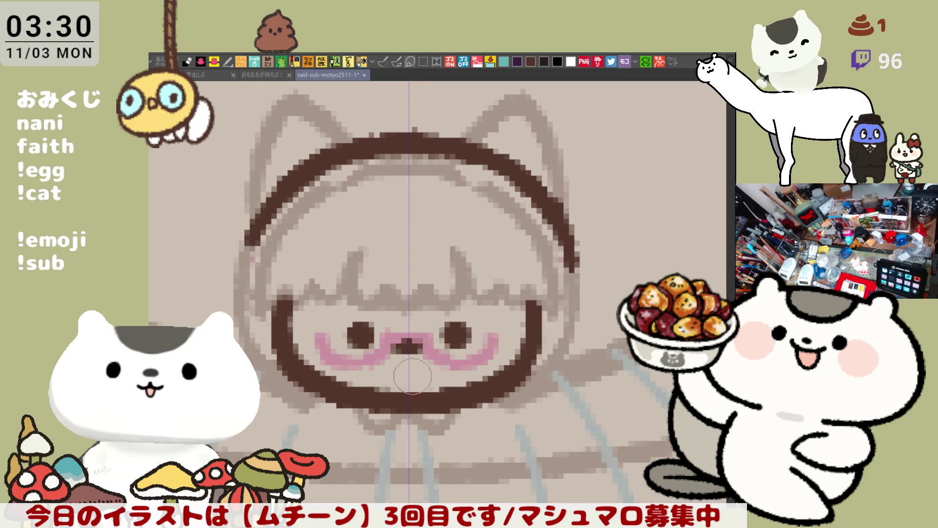
mouse_move(341, 337)
mouse_down()
mouse_move(486, 337)
mouse_move(460, 324)
mouse_up()
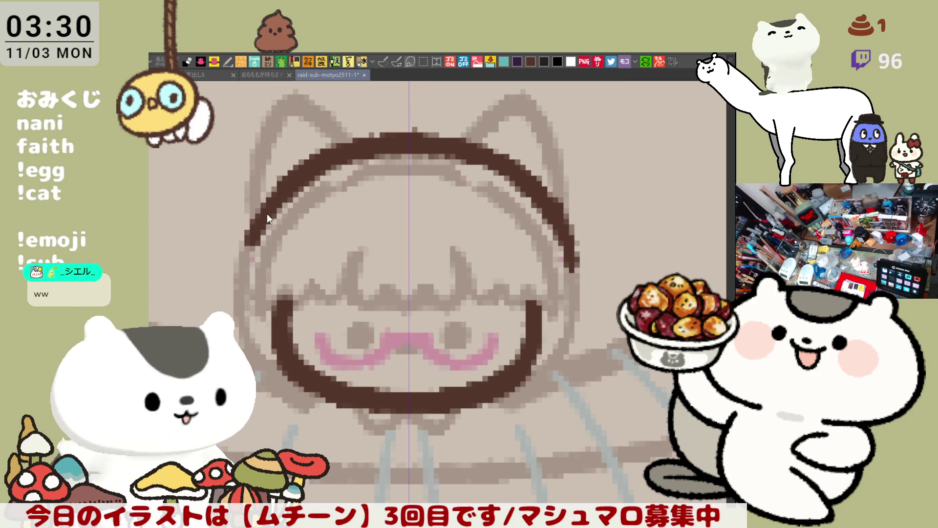
Erase the old dark headband across the top of the head
drag(402, 293, 405, 361)
mouse_move(277, 256)
mouse_down()
mouse_move(355, 217)
mouse_move(395, 215)
mouse_move(421, 231)
mouse_up()
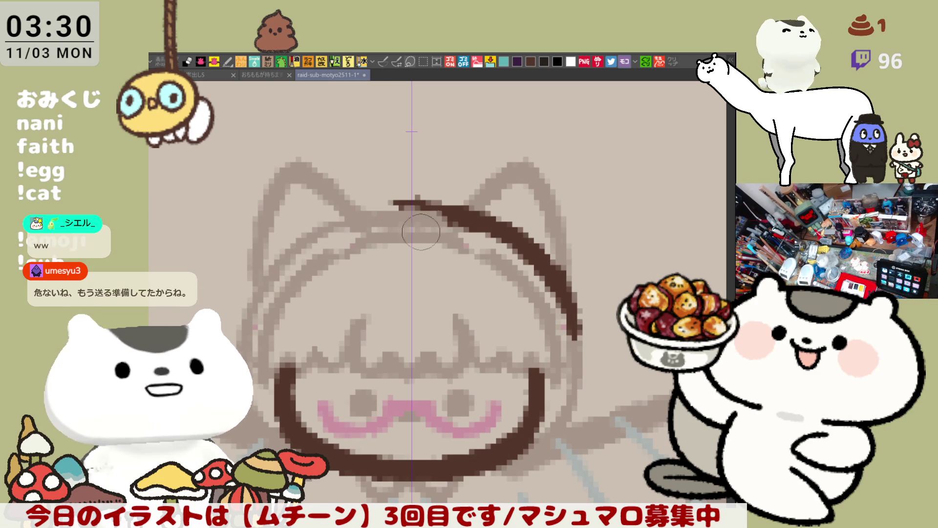
mouse_move(355, 241)
mouse_down()
mouse_move(521, 224)
mouse_move(404, 207)
mouse_move(561, 288)
mouse_move(541, 334)
mouse_up()
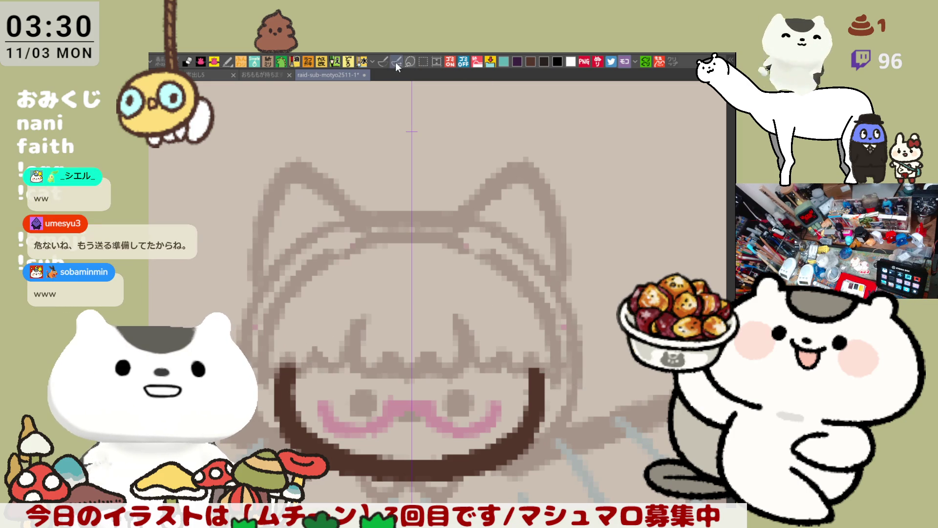
Draw a new brown pen arc across the head top, adjusting its ends
click(382, 62)
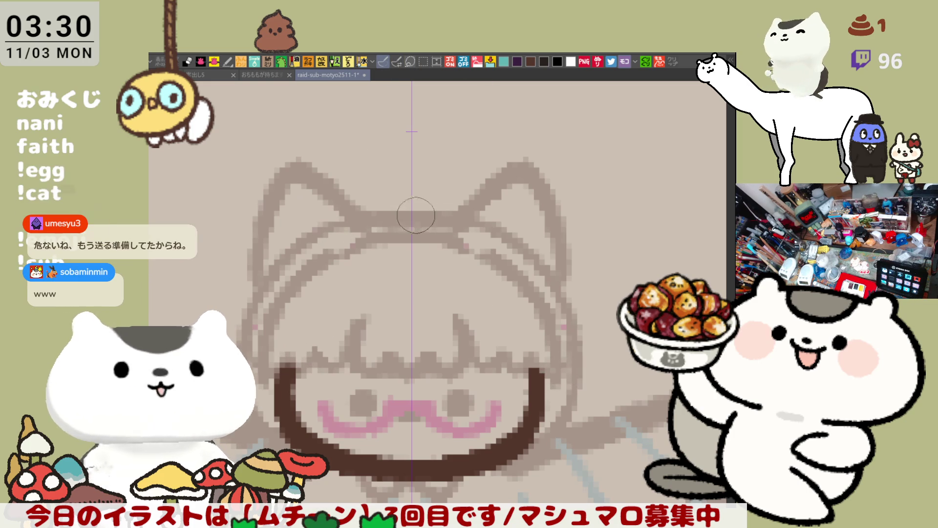
mouse_move(324, 234)
mouse_down()
mouse_move(498, 229)
mouse_move(532, 254)
mouse_move(520, 246)
mouse_move(562, 312)
mouse_move(557, 298)
mouse_move(572, 309)
mouse_move(508, 248)
mouse_move(574, 336)
mouse_move(509, 247)
mouse_move(576, 315)
mouse_move(473, 218)
mouse_move(579, 327)
mouse_move(498, 230)
mouse_move(567, 313)
mouse_move(547, 274)
mouse_move(565, 336)
mouse_up()
mouse_move(554, 368)
mouse_down()
mouse_move(586, 406)
mouse_move(567, 366)
mouse_move(572, 425)
mouse_move(574, 364)
mouse_up()
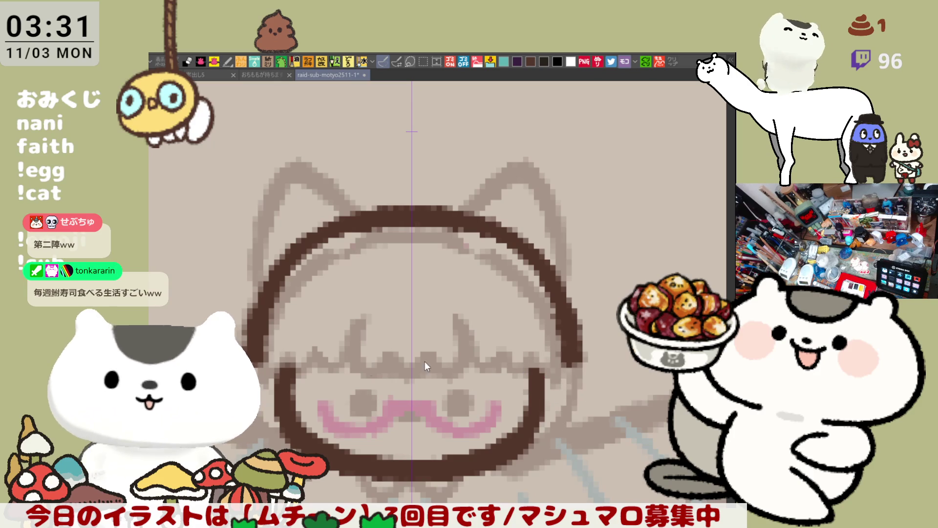
key(ctrl+z)
key(ctrl+z)
key(ctrl+z)
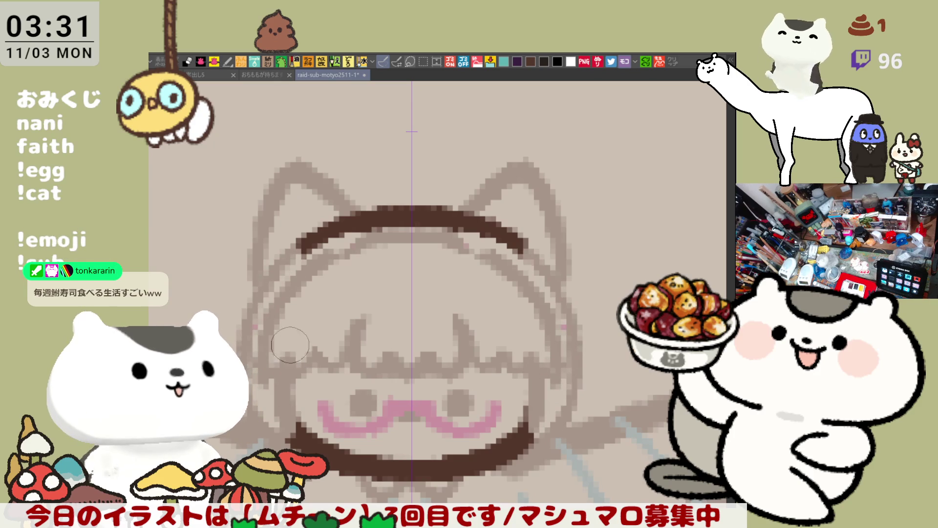
Lasso the whole face, delete its dark brown lines, then recentre the view on the sketch
mouse_move(537, 493)
mouse_down()
mouse_move(664, 391)
mouse_move(176, 303)
mouse_move(411, 493)
mouse_up()
key(Delete)
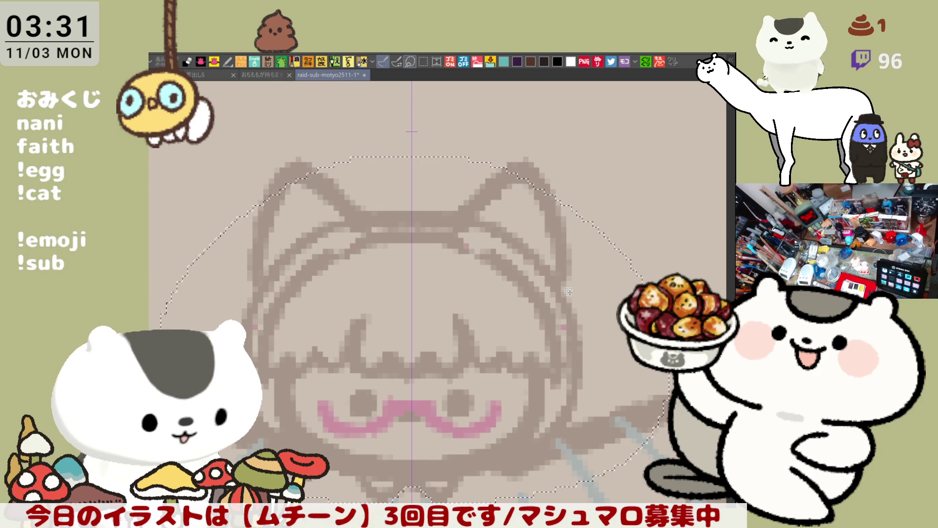
scroll(568, 292, down, 4)
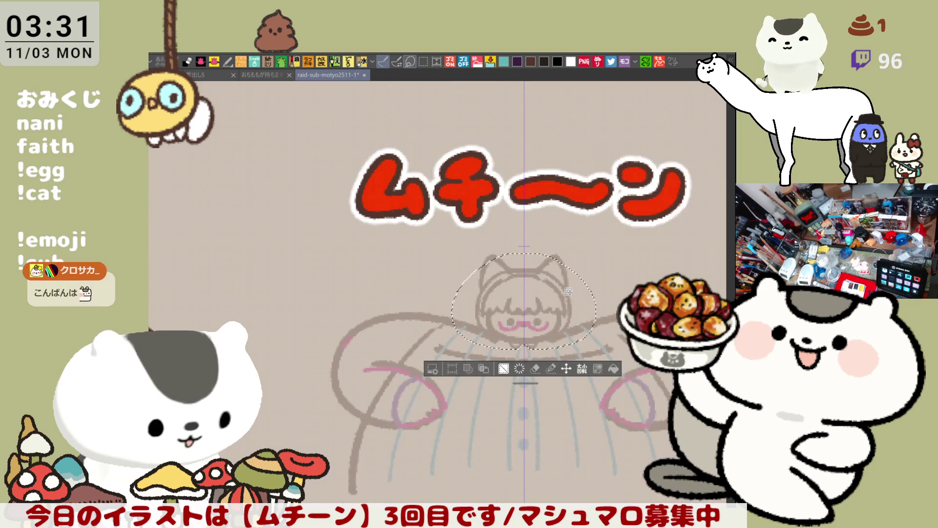
scroll(568, 291, down, 2)
scroll(569, 291, up, 2)
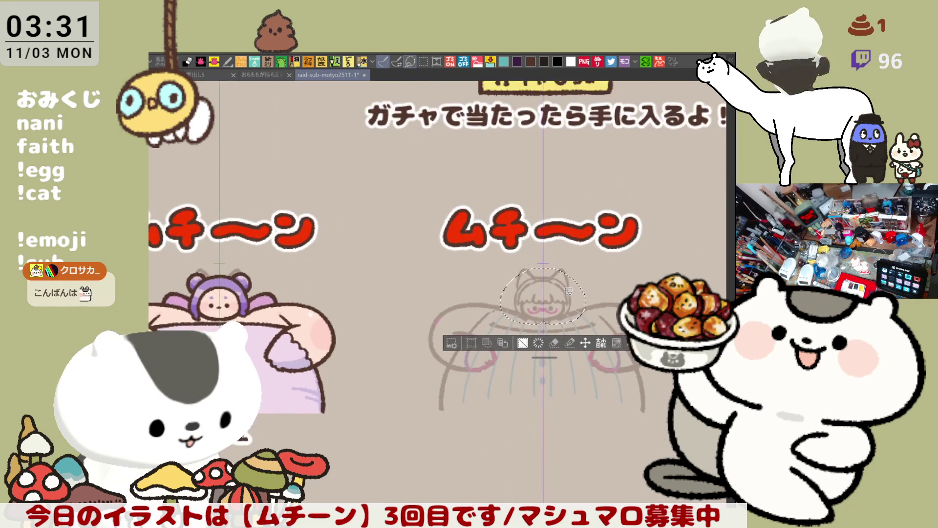
scroll(569, 291, up, 4)
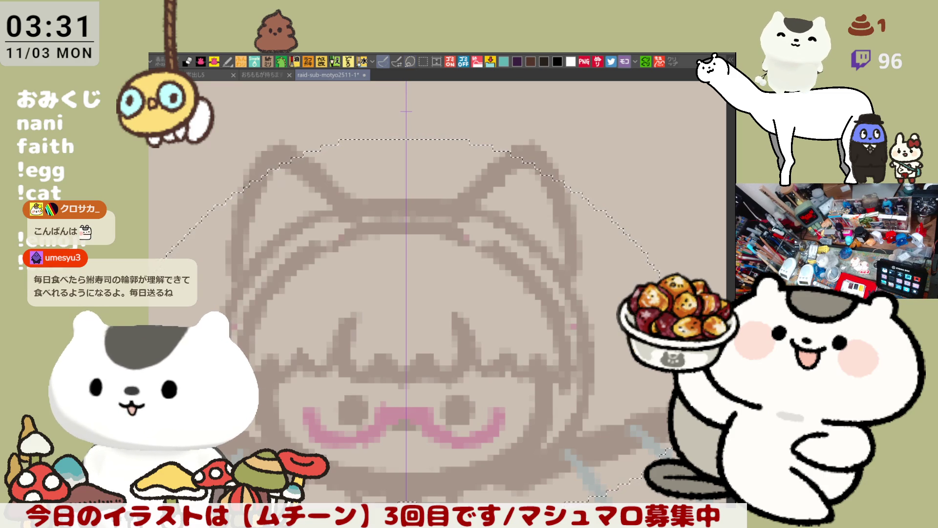
drag(484, 462, 525, 356)
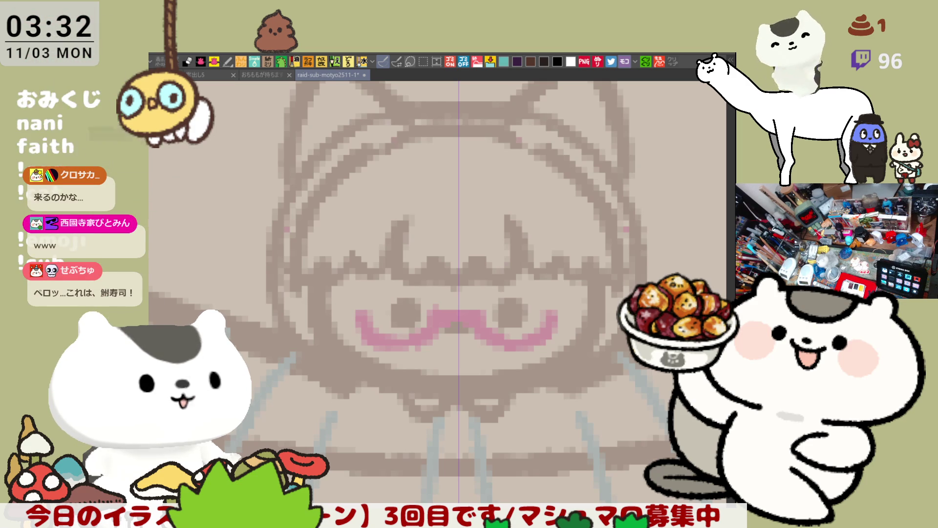
Frame the face and draw mirrored dark brown arcs from the cheeks to the chin
drag(506, 287, 515, 322)
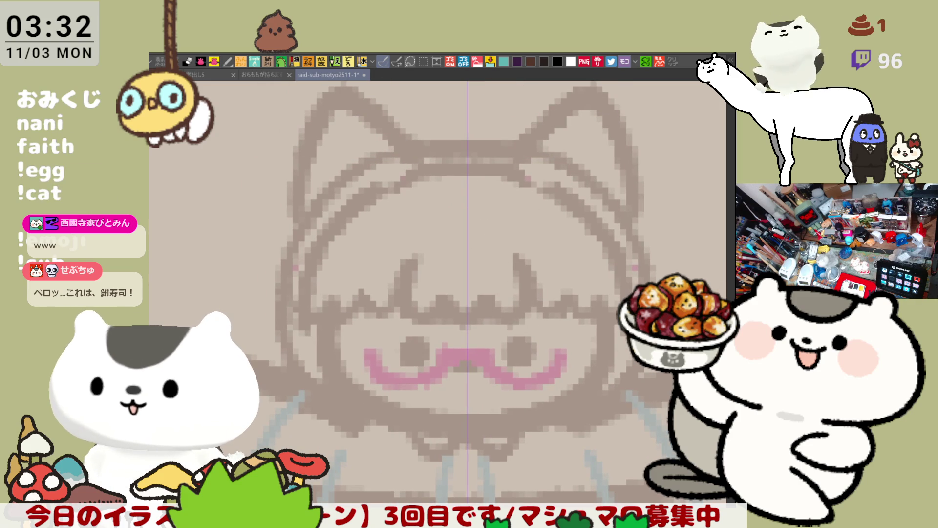
drag(589, 392, 566, 441)
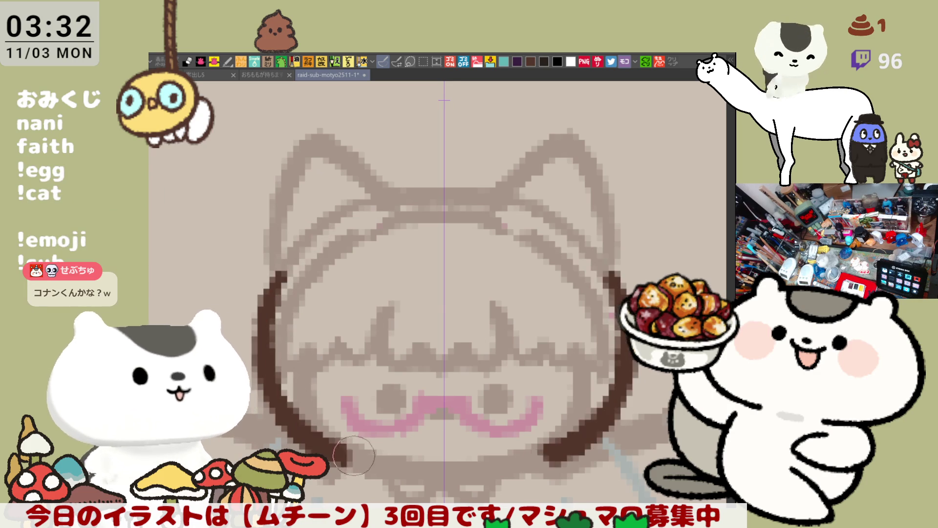
mouse_move(285, 302)
mouse_down()
mouse_move(349, 447)
mouse_move(374, 455)
mouse_up()
key(ctrl+z)
key(ctrl+y)
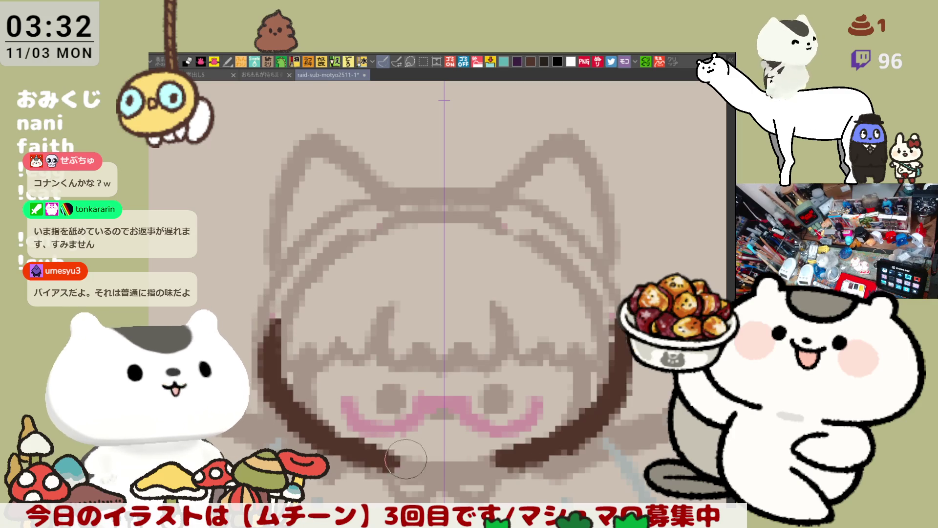
key(ctrl+z)
mouse_move(272, 347)
mouse_down()
mouse_move(398, 469)
mouse_move(460, 464)
mouse_up()
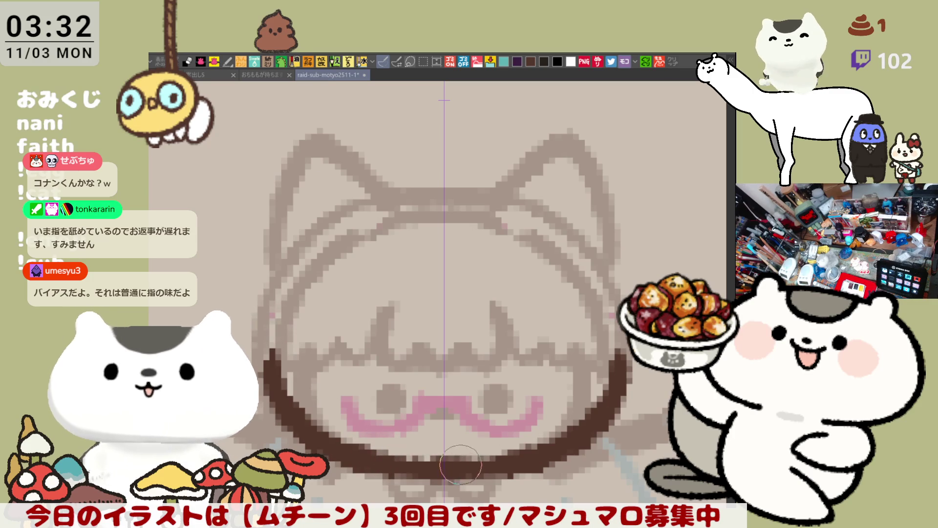
Redraw the mirrored cheek arcs down to the chin, retrying until they sit right
drag(310, 228, 274, 346)
key(ctrl+z)
drag(310, 227, 272, 341)
key(ctrl+z)
drag(310, 227, 272, 342)
key(ctrl+z)
drag(310, 229, 274, 342)
key(ctrl+z)
drag(313, 227, 286, 354)
key(ctrl+z)
drag(306, 236, 286, 354)
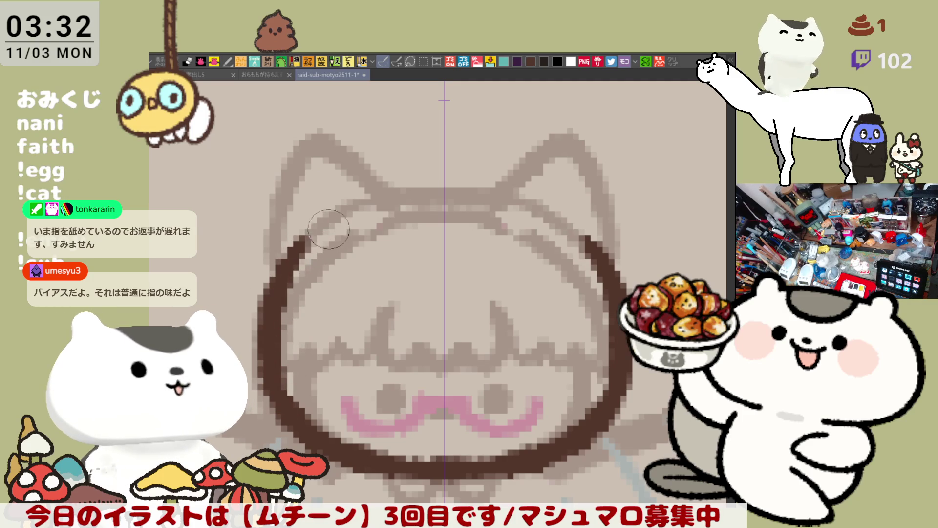
Extend the mirrored side arcs higher up the face toward the head
drag(337, 215, 282, 288)
key(ctrl+z)
key(ctrl+z)
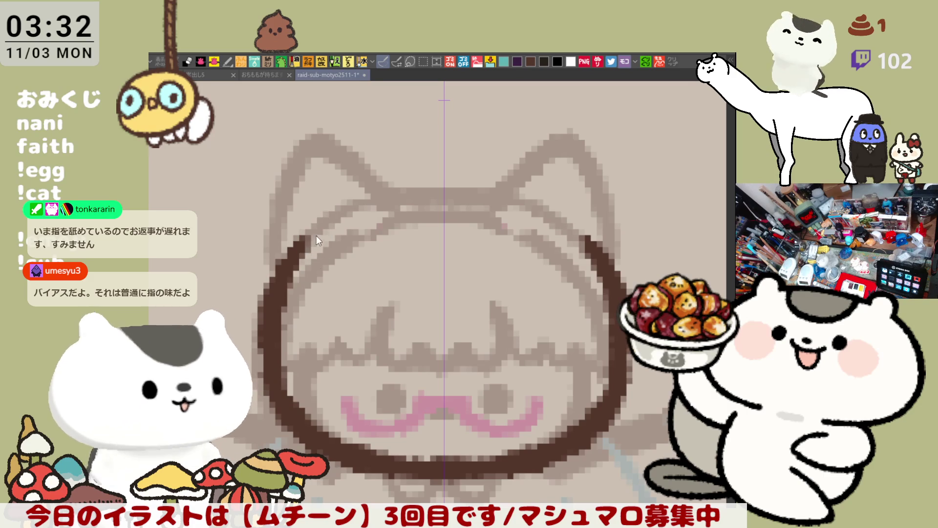
drag(301, 252, 285, 361)
key(ctrl+z)
mouse_move(300, 249)
mouse_down()
mouse_move(286, 356)
mouse_move(298, 415)
mouse_move(282, 380)
mouse_up()
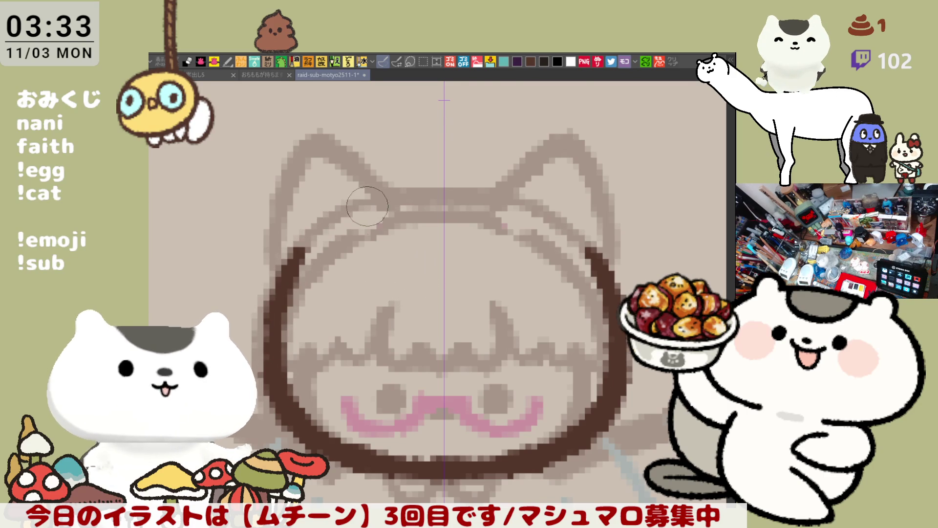
drag(307, 253, 412, 198)
key(ctrl+z)
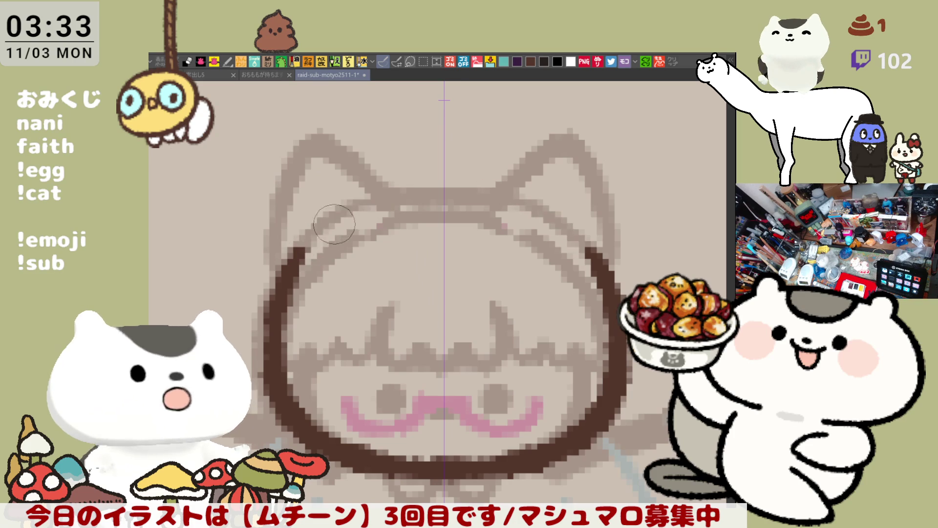
drag(337, 220, 293, 265)
Close the thick ring with an arc across the top of the head
drag(345, 231, 439, 188)
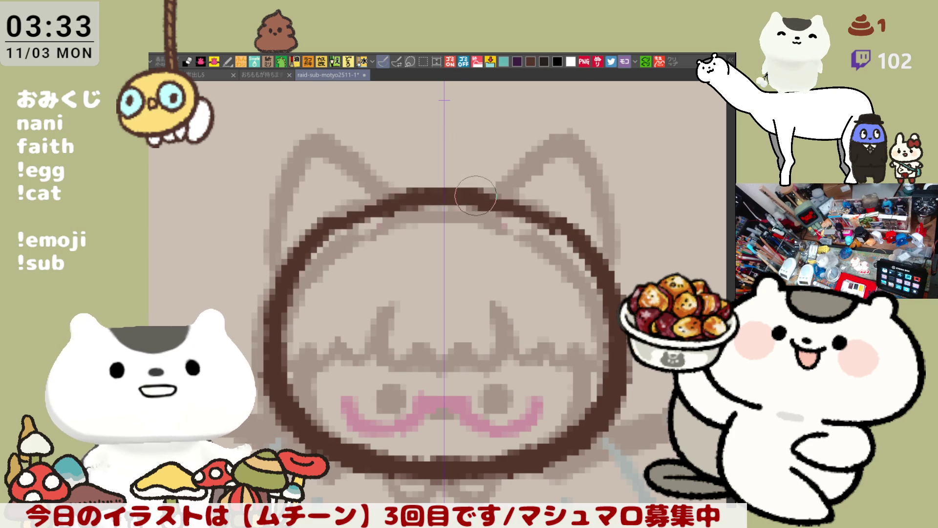
key(ctrl+z)
drag(342, 224, 439, 188)
key(ctrl+z)
drag(346, 213, 447, 179)
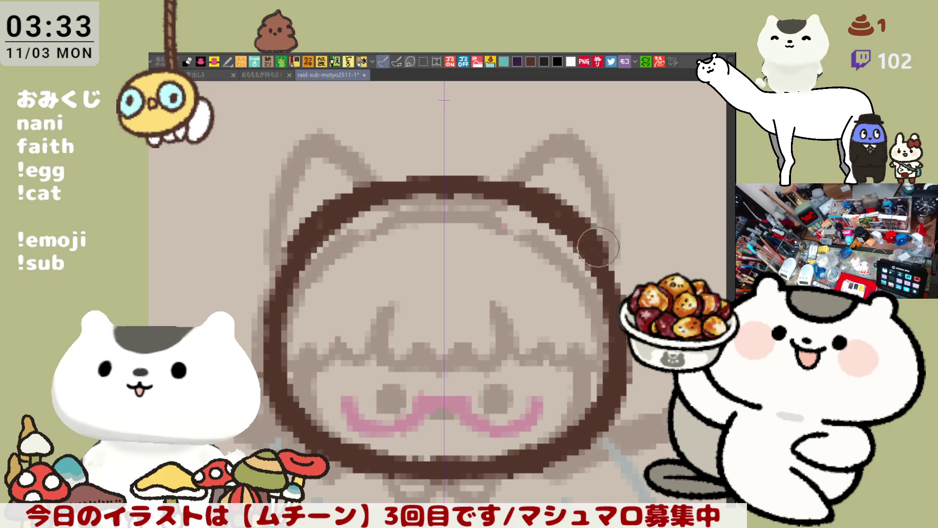
key(ctrl+z)
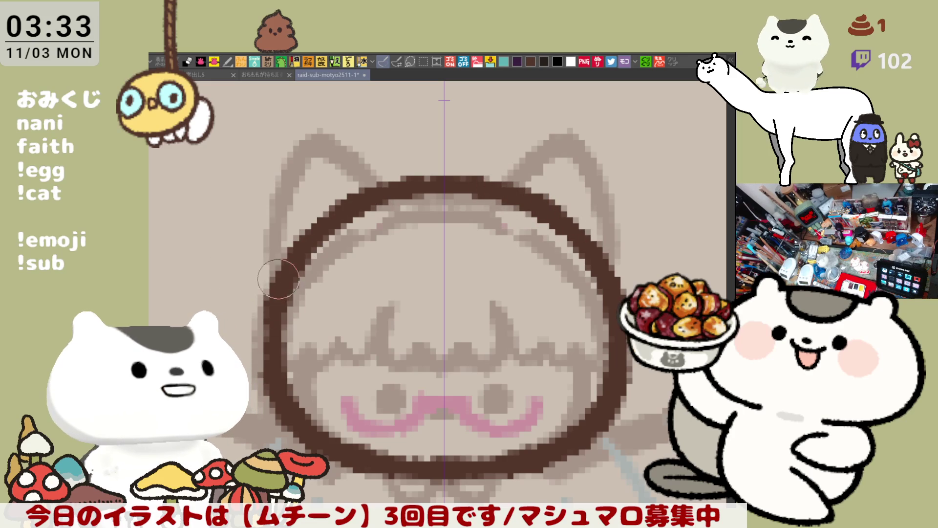
Add a small flare stroke off the ring's side
drag(269, 291, 243, 299)
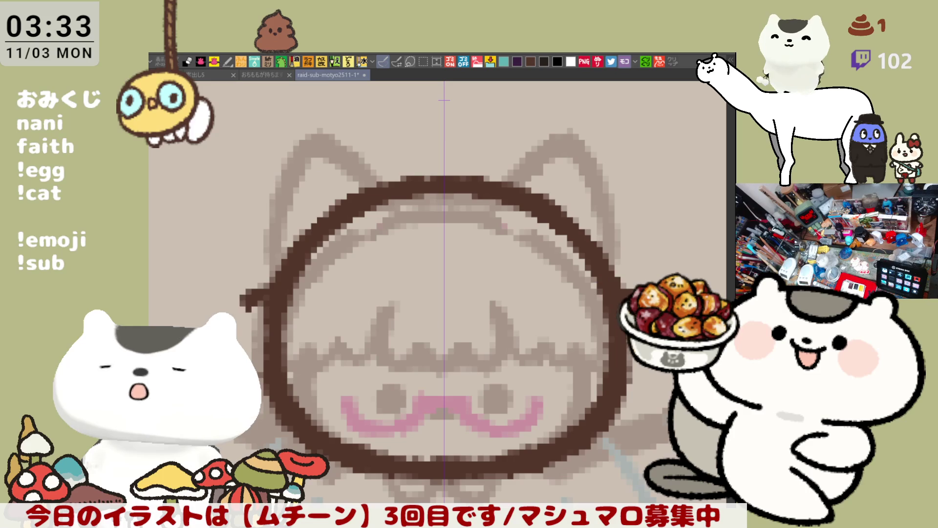
key(ctrl+z)
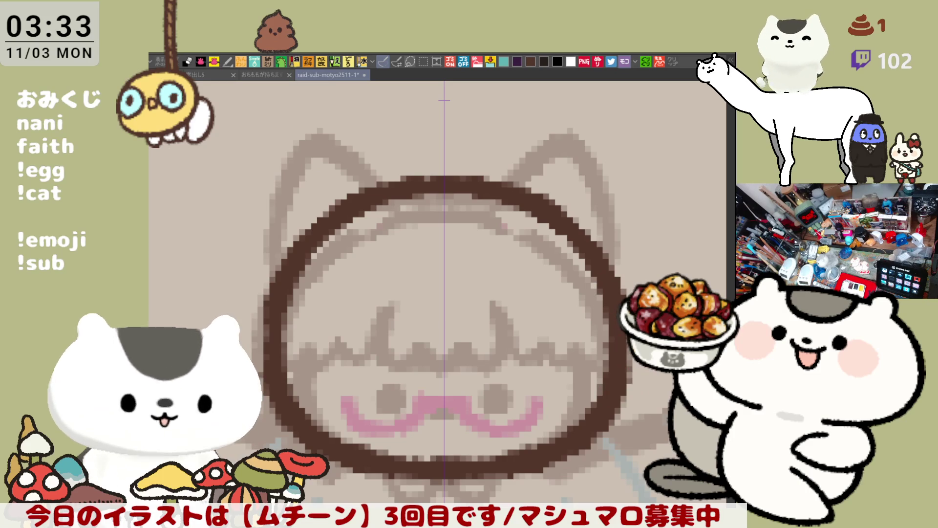
drag(652, 384, 617, 364)
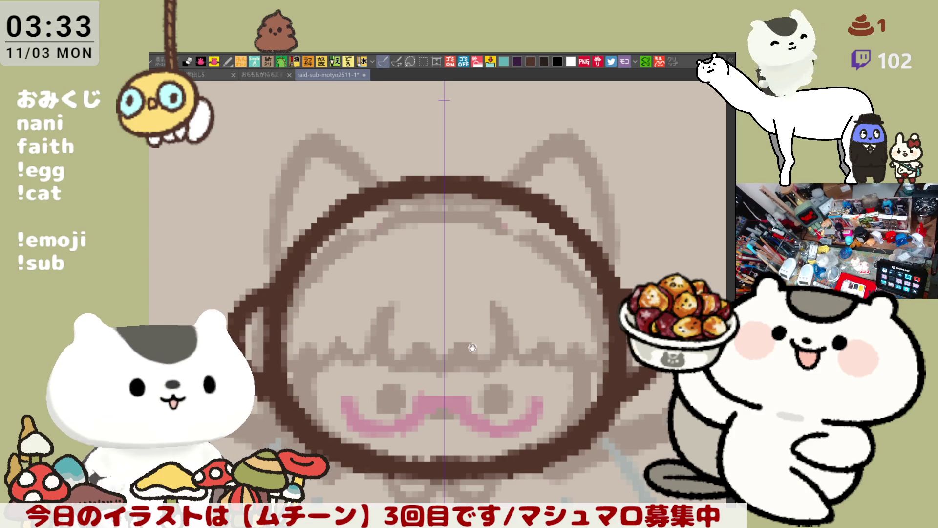
drag(472, 348, 448, 311)
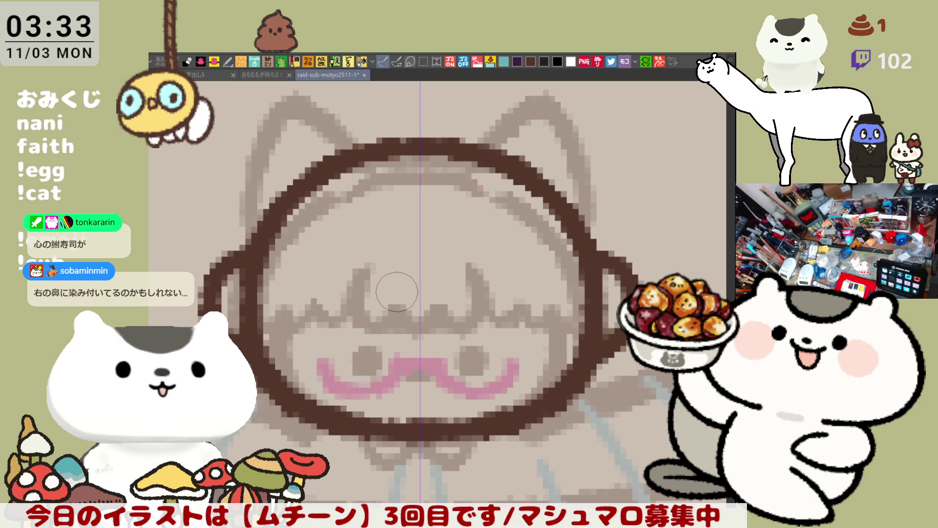
Dab in mirrored dark brown eyes and outline the curly moustache around the nose
drag(373, 312, 360, 312)
key(ctrl+z)
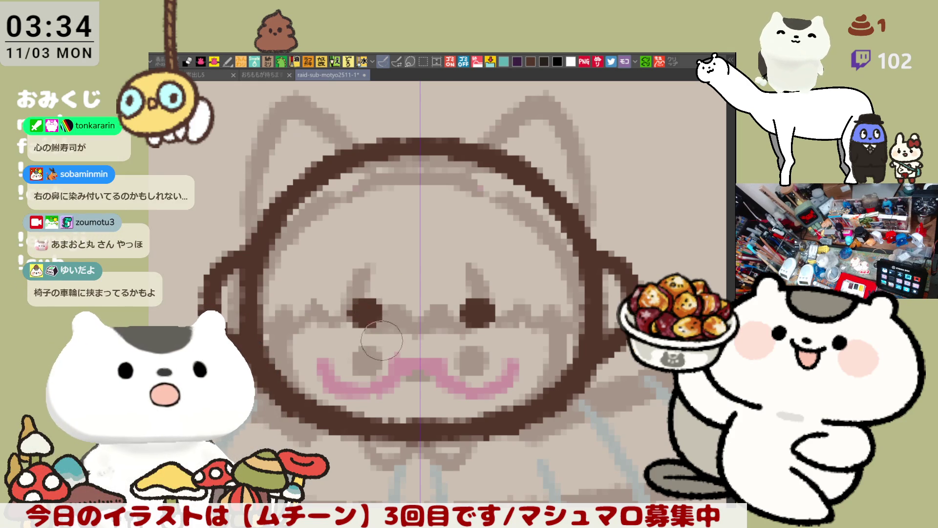
mouse_move(374, 341)
mouse_down()
mouse_move(355, 365)
mouse_move(405, 394)
mouse_up()
mouse_move(399, 350)
mouse_down()
mouse_move(371, 337)
mouse_move(417, 345)
mouse_move(394, 371)
mouse_move(430, 371)
mouse_move(411, 391)
mouse_move(429, 393)
mouse_up()
key(ctrl+z)
key(ctrl+z)
key(ctrl+z)
key(ctrl+z)
key(ctrl+z)
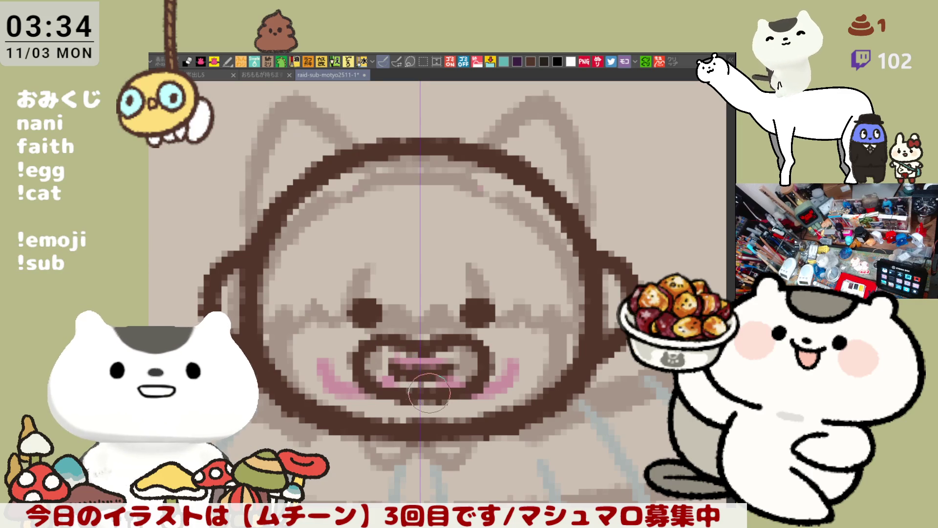
Toggle Ctrl+Z/Ctrl+Y repeatedly to compare the mouth with and without its dark brown fill
key(ctrl+z)
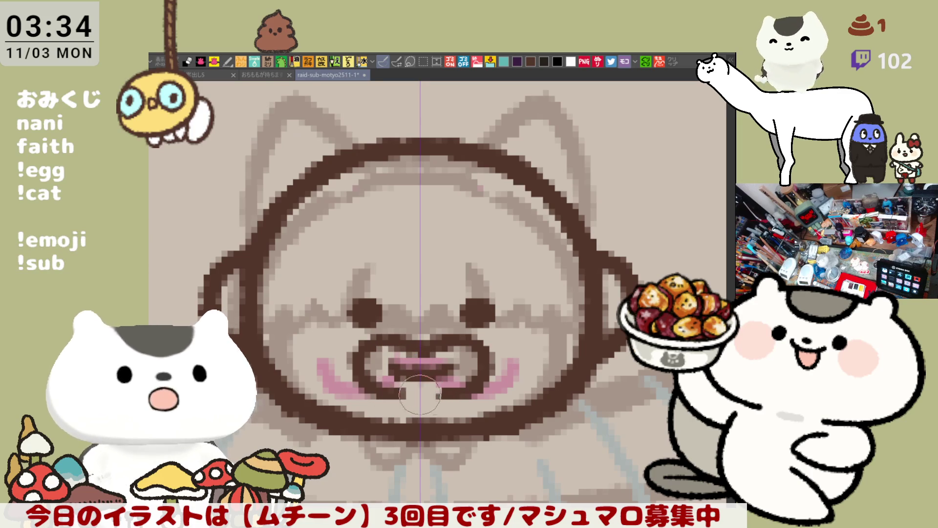
key(ctrl+y)
key(ctrl+z)
key(ctrl+y)
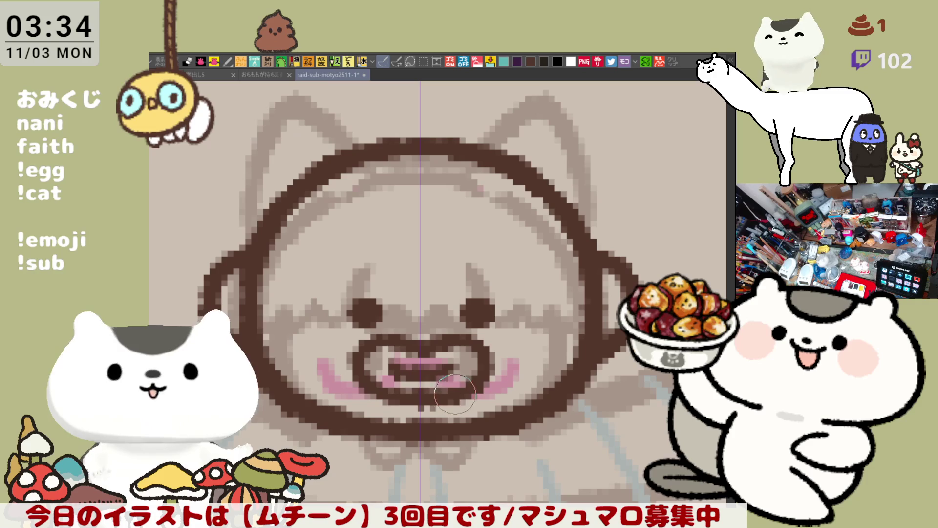
key(ctrl+z)
key(ctrl+y)
key(ctrl+z)
key(ctrl+y)
key(ctrl+z)
key(ctrl+y)
key(ctrl+z)
key(ctrl+y)
key(ctrl+z)
key(ctrl+y)
key(ctrl+y)
key(ctrl+z)
key(ctrl+y)
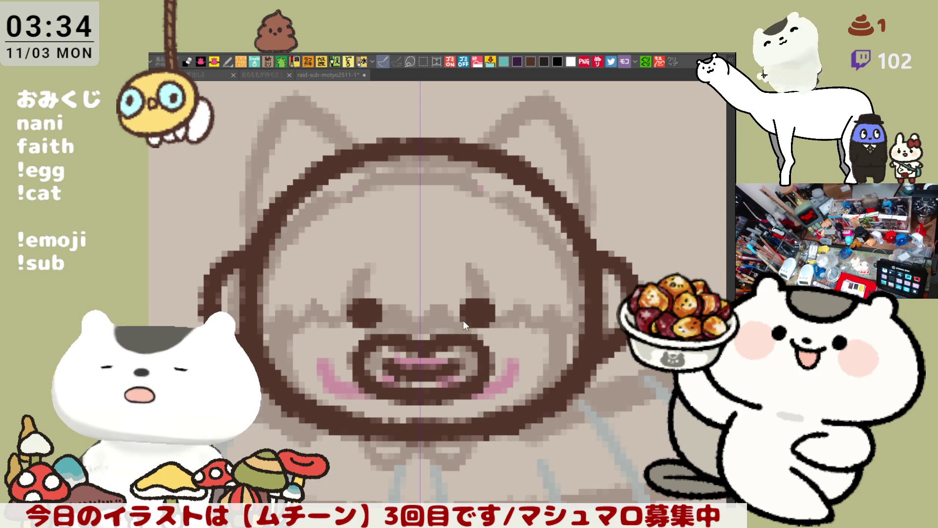
click(372, 314)
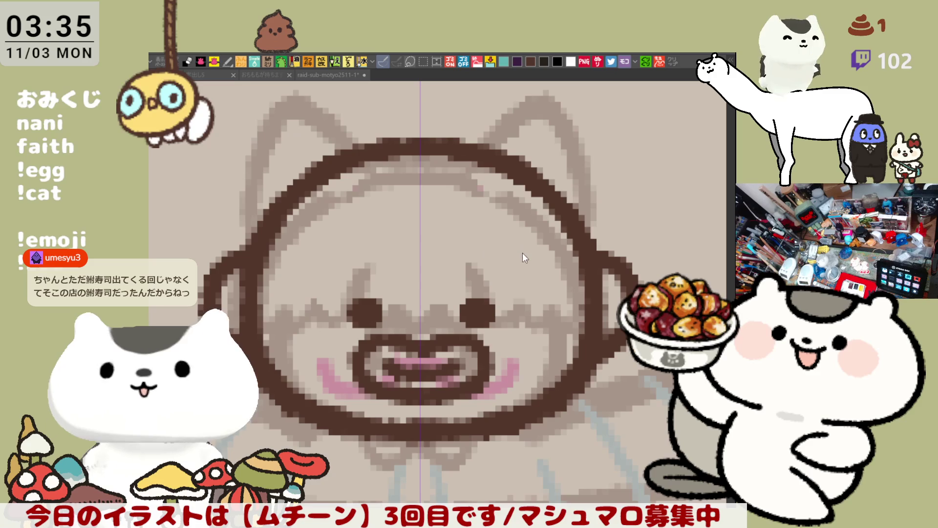
click(510, 369)
scroll(511, 369, down, 5)
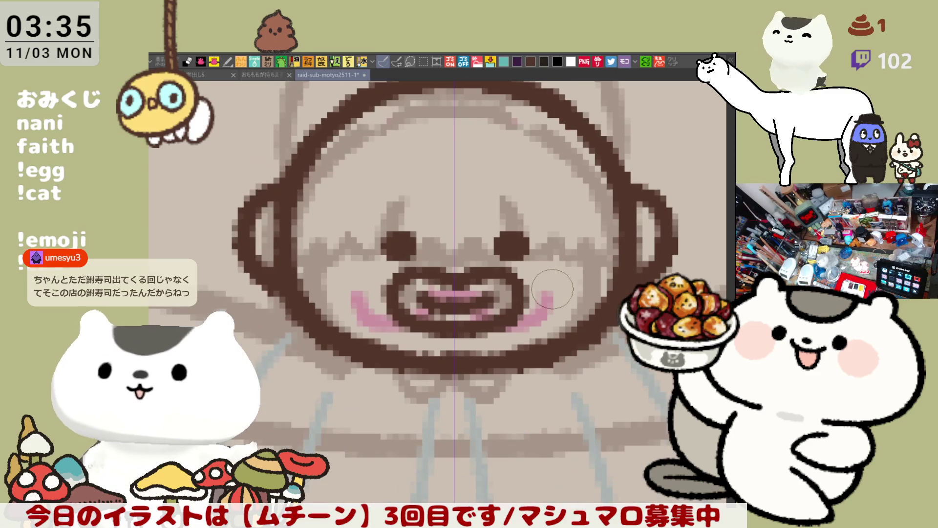
Zoom out until the full caveman body and red ムチーン title are in view
scroll(534, 251, down, 1)
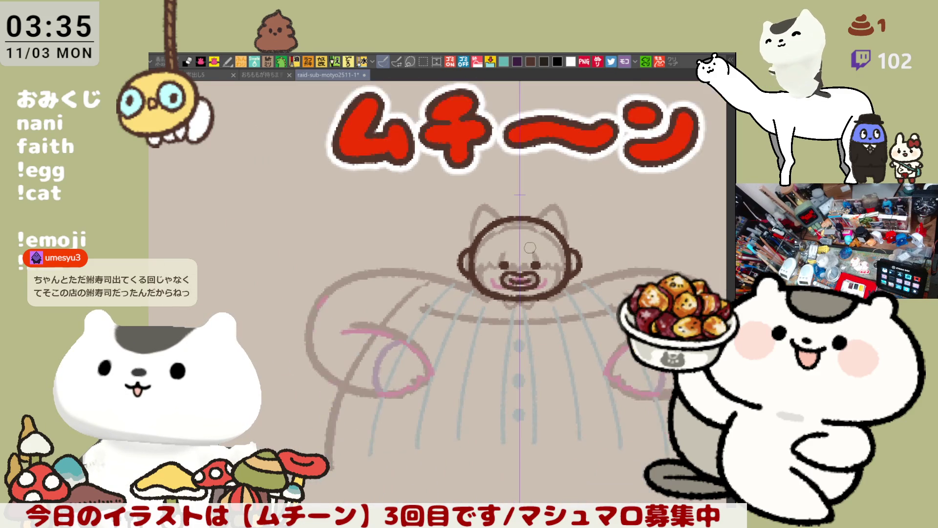
scroll(530, 246, up, 3)
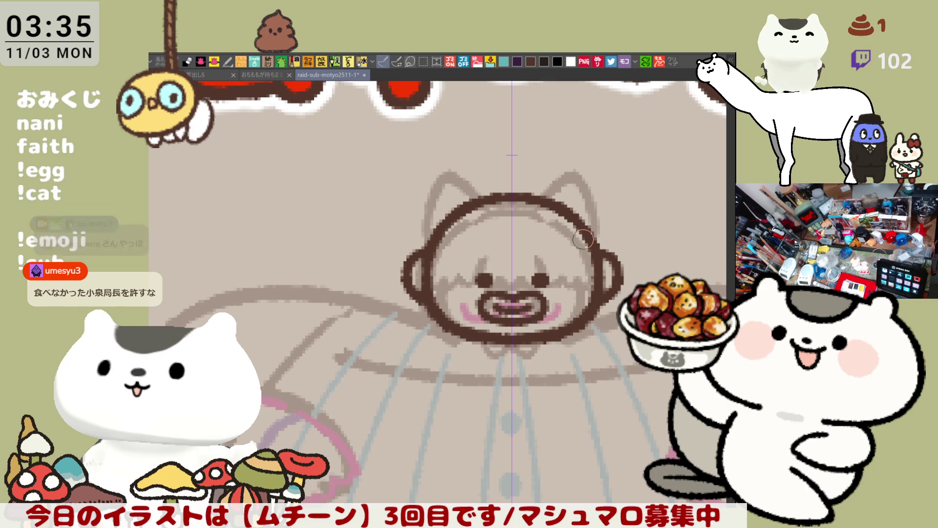
scroll(583, 239, down, 2)
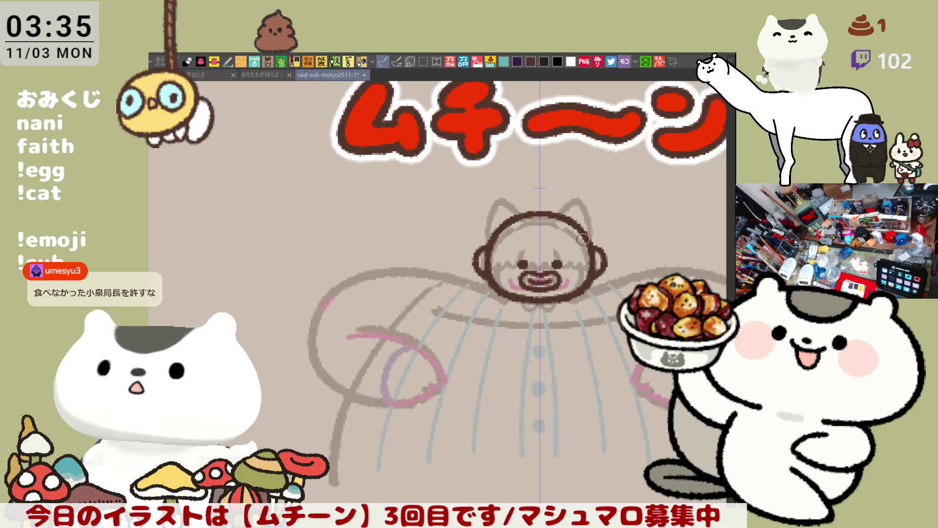
Centre the arms and try mirrored dark brown strokes across both shoulders
drag(583, 239, 489, 199)
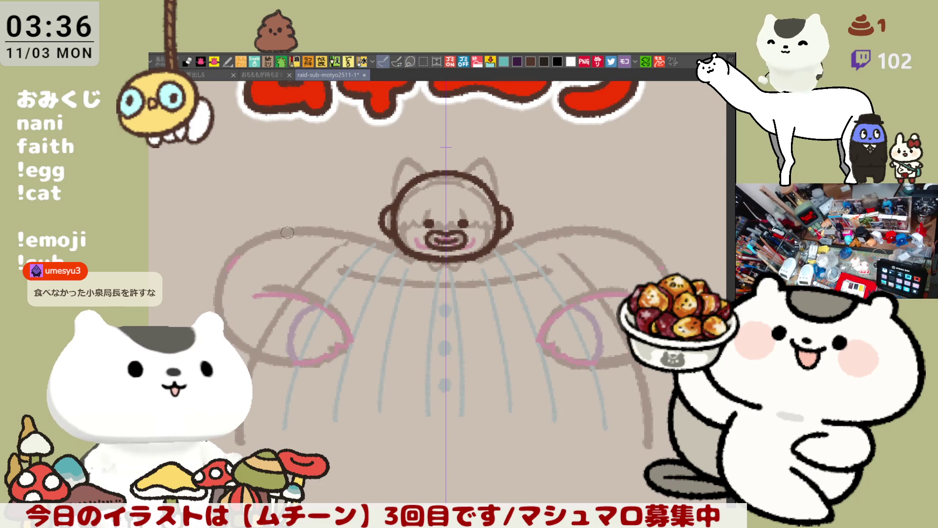
drag(266, 234, 346, 230)
key(ctrl+z)
drag(264, 236, 361, 231)
key(ctrl+z)
mouse_move(251, 239)
mouse_down()
mouse_move(387, 242)
mouse_move(303, 222)
mouse_move(400, 238)
mouse_up()
key(ctrl+z)
key(ctrl+z)
mouse_move(255, 237)
mouse_down()
mouse_move(368, 236)
mouse_move(413, 254)
mouse_up()
key(ctrl+z)
drag(345, 231, 417, 262)
key(ctrl+z)
drag(367, 236, 415, 258)
key(ctrl+z)
key(ctrl+z)
mouse_move(299, 229)
mouse_down()
mouse_move(369, 230)
mouse_move(415, 256)
mouse_up()
key(ctrl+z)
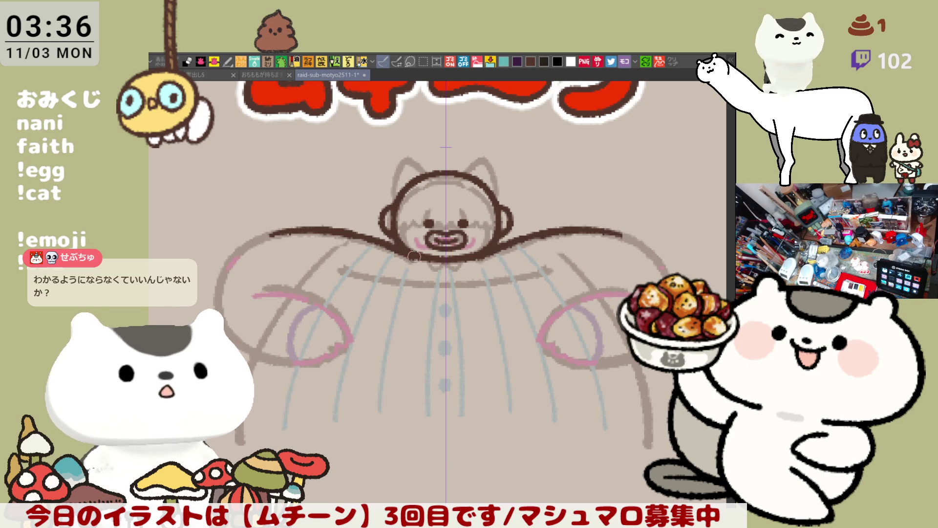
key(ctrl+z)
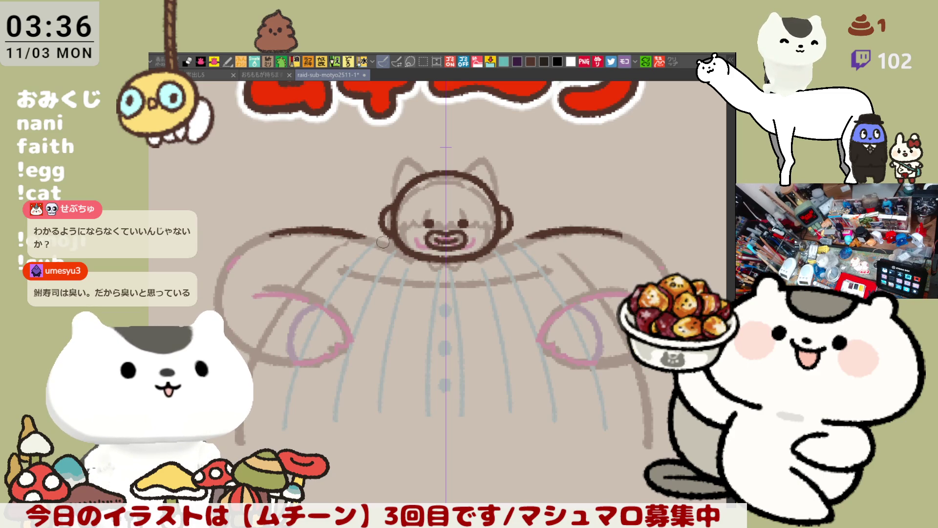
Draw the mirrored upper arm line from the shoulder to meet the head
drag(337, 230, 415, 258)
key(ctrl+z)
key(ctrl+z)
drag(339, 230, 415, 261)
key(ctrl+z)
drag(338, 229, 414, 259)
key(ctrl+z)
drag(339, 228, 416, 261)
key(ctrl+z)
drag(354, 234, 417, 261)
key(ctrl+z)
drag(351, 235, 423, 261)
key(ctrl+z)
drag(337, 229, 399, 246)
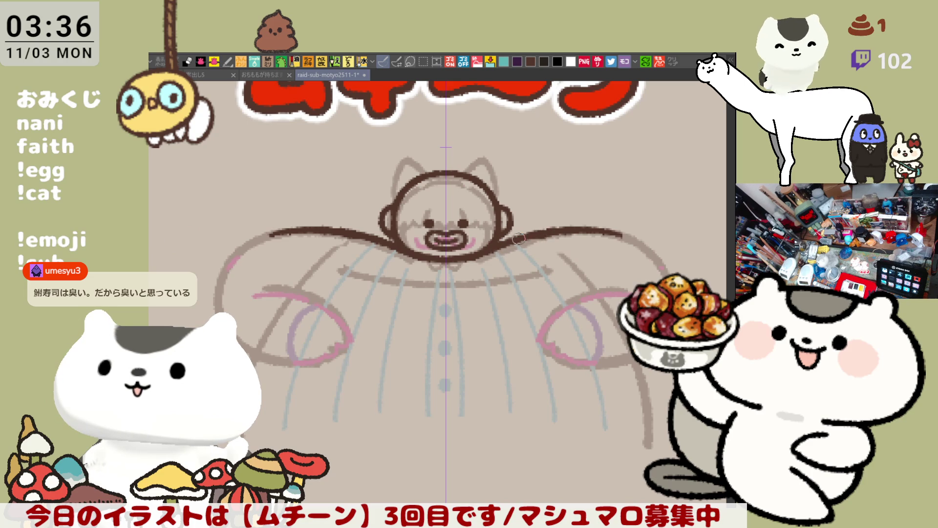
Try tracing the left arm's outer curve in dark brown, then undo it
drag(240, 259, 241, 352)
key(ctrl+z)
drag(230, 258, 244, 351)
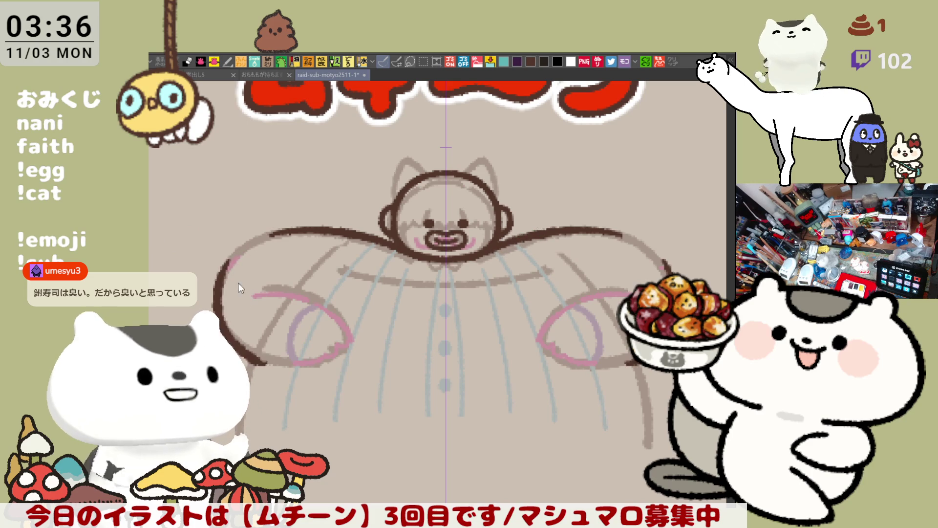
key(ctrl+z)
key(ctrl+z)
drag(233, 258, 215, 307)
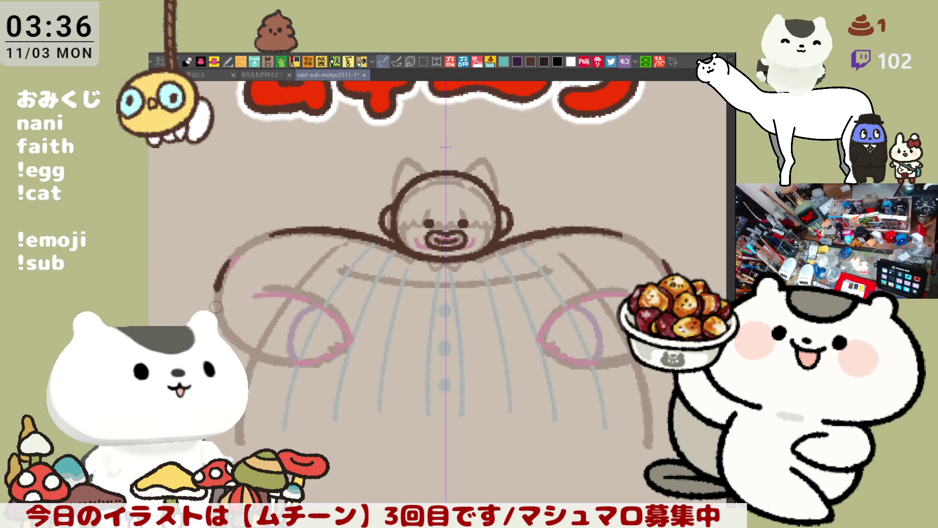
key(ctrl+z)
drag(230, 257, 215, 317)
key(ctrl+z)
mouse_move(229, 254)
mouse_down()
mouse_move(216, 325)
mouse_move(295, 364)
mouse_move(221, 281)
mouse_move(293, 364)
mouse_move(308, 364)
mouse_up()
key(ctrl+z)
key(ctrl+z)
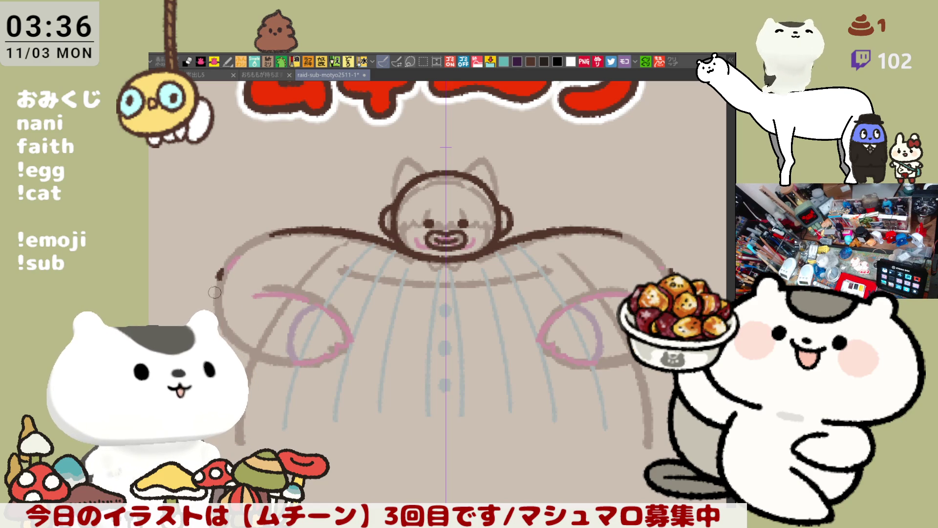
Ink the left arm's outer contour from the shoulder down to the hand in dark brown
drag(214, 292, 293, 364)
key(ctrl+z)
key(ctrl+z)
key(ctrl+z)
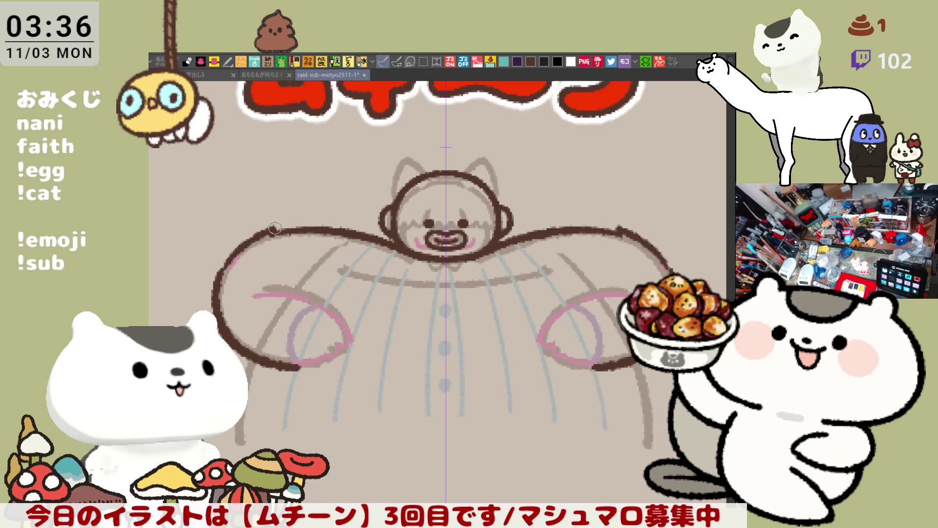
key(ctrl+z)
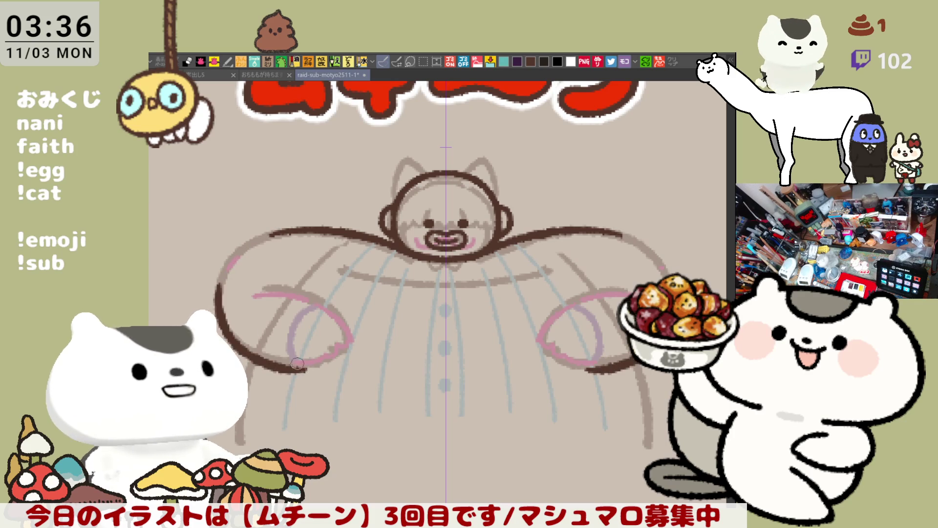
drag(217, 288, 305, 371)
key(ctrl+z)
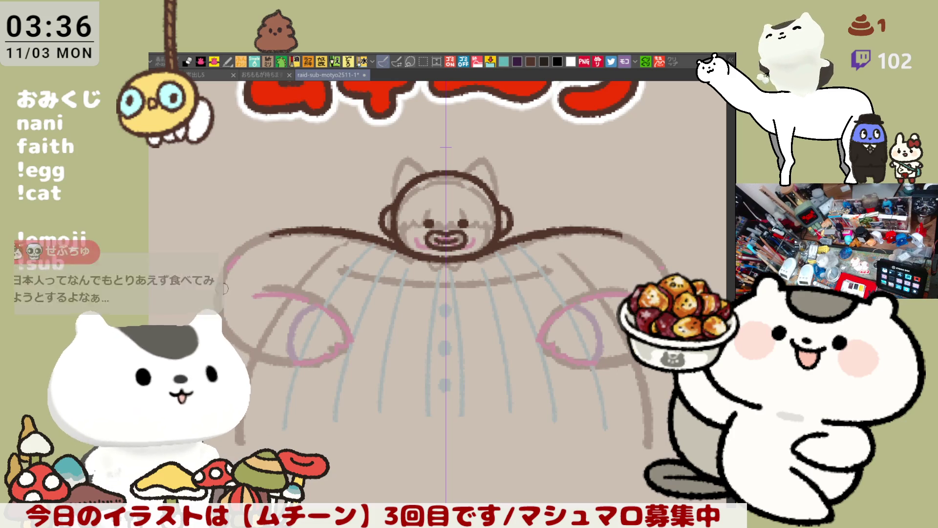
drag(218, 291, 308, 363)
key(ctrl+z)
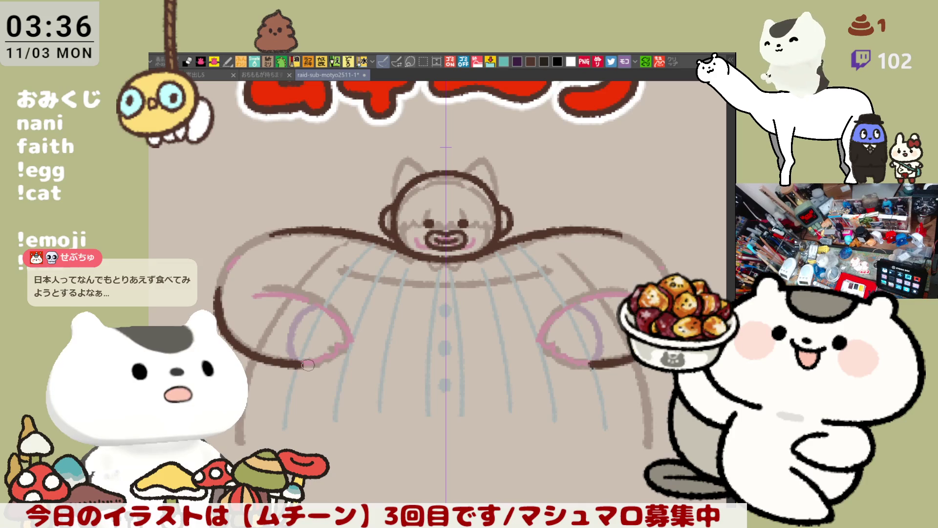
mouse_move(219, 280)
mouse_down()
mouse_move(298, 365)
mouse_move(303, 359)
mouse_up()
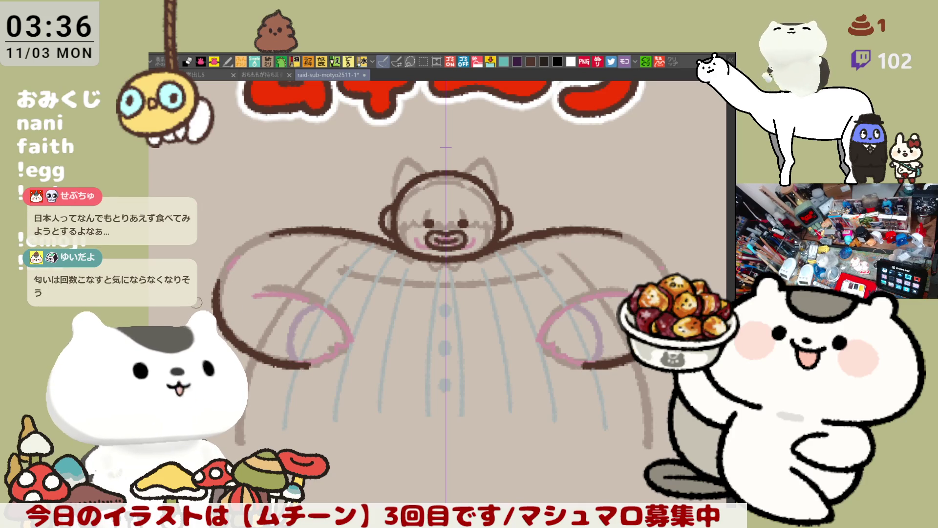
mouse_move(229, 259)
mouse_down()
mouse_move(218, 279)
mouse_move(223, 303)
mouse_up()
key(ctrl+z)
key(ctrl+z)
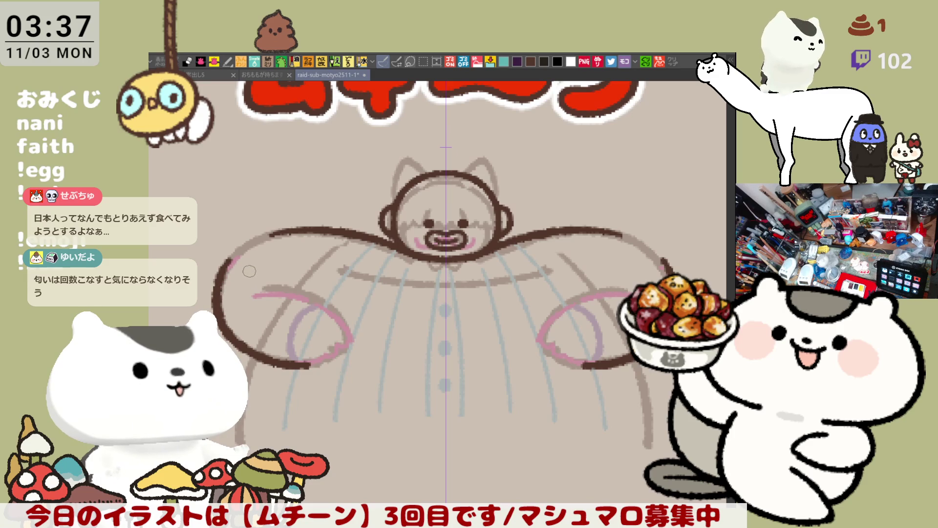
Try mirrored strokes along the top of the right arm, undoing unsatisfying attempts
mouse_move(586, 227)
mouse_down()
mouse_move(635, 243)
mouse_move(672, 278)
mouse_up()
key(ctrl+z)
key(ctrl+z)
drag(594, 228, 672, 272)
key(ctrl+z)
key(ctrl+z)
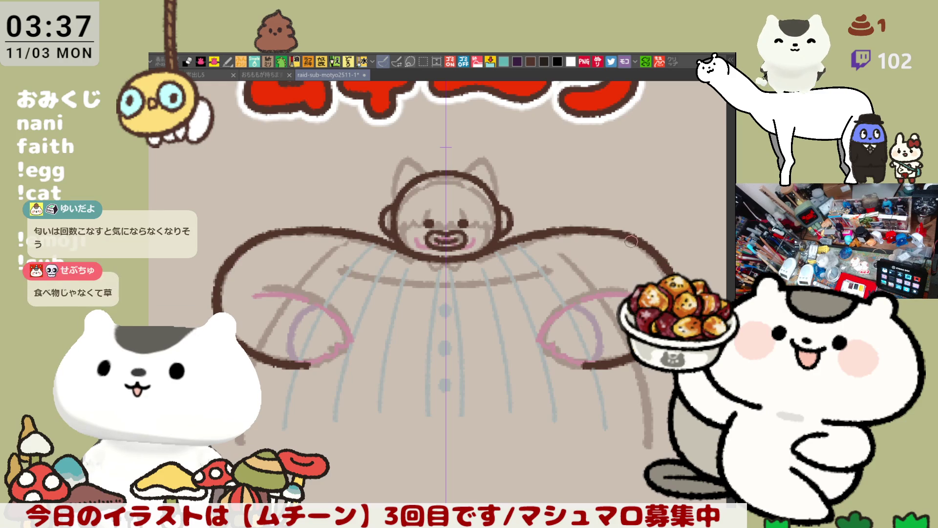
key(ctrl+z)
mouse_move(588, 227)
mouse_down()
mouse_move(635, 239)
mouse_move(662, 266)
mouse_up()
key(ctrl+z)
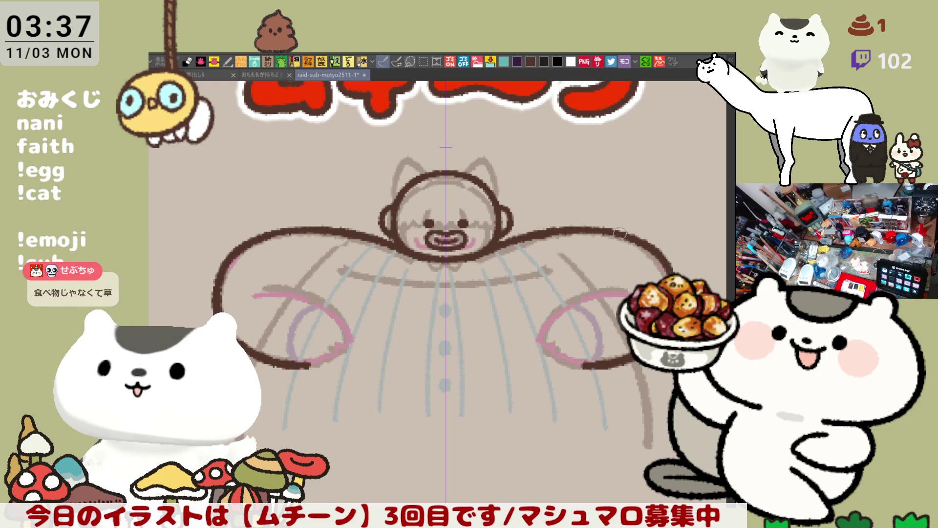
drag(608, 226, 663, 232)
key(ctrl+z)
Flip the canvas to check, then retry the upper arm outline strokes on both sides
key(h)
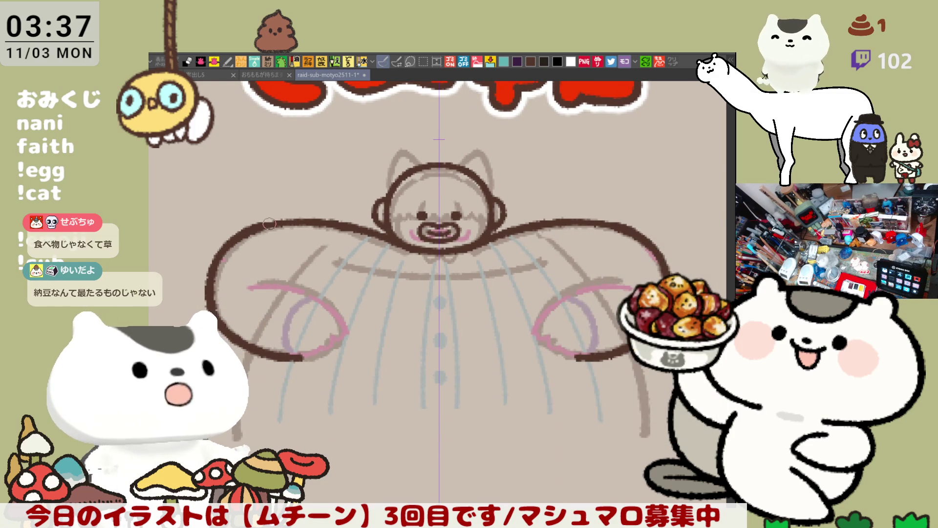
mouse_move(260, 227)
mouse_down()
mouse_move(224, 250)
mouse_move(273, 221)
mouse_up()
key(ctrl+z)
drag(222, 252, 274, 222)
key(ctrl+z)
key(ctrl+z)
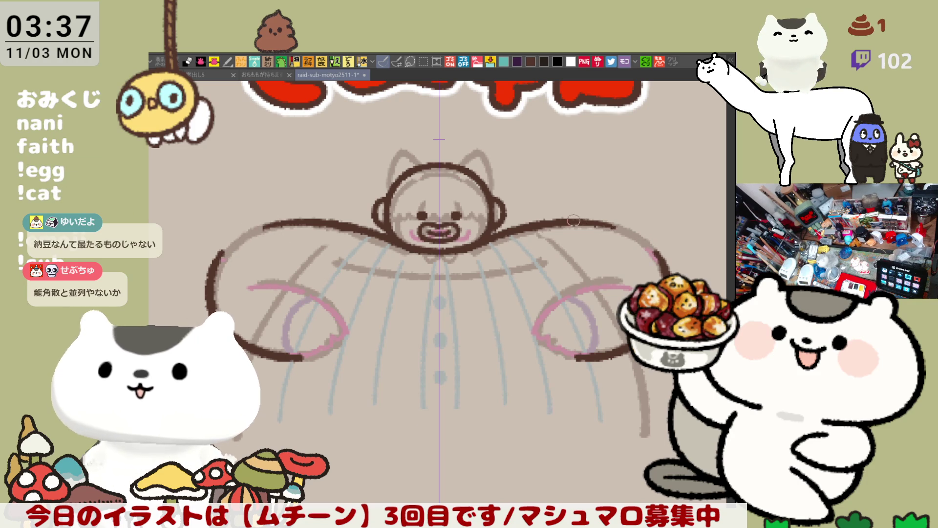
drag(574, 221, 645, 241)
key(ctrl+z)
mouse_move(575, 222)
mouse_down()
mouse_move(621, 233)
mouse_move(661, 259)
mouse_up()
key(ctrl+z)
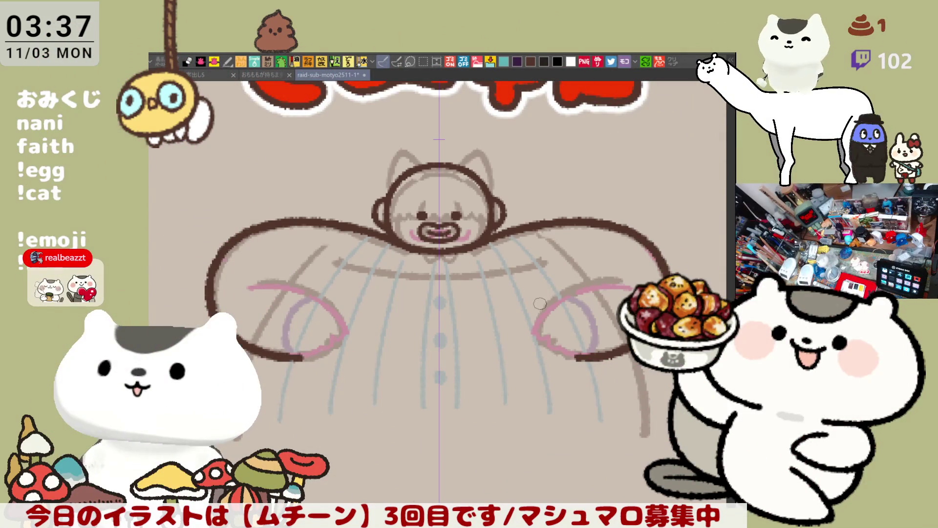
Draw the mirrored lower arm curves with curled hands, then save the caveman sheet
mouse_move(270, 267)
mouse_down()
mouse_move(336, 300)
mouse_move(345, 332)
mouse_move(324, 337)
mouse_up()
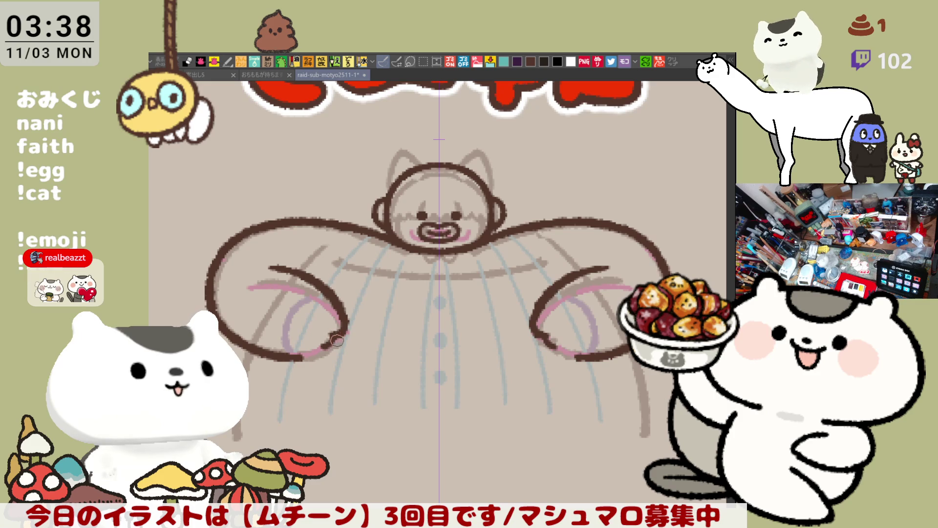
mouse_move(319, 347)
mouse_down()
mouse_move(298, 360)
mouse_move(302, 350)
mouse_up()
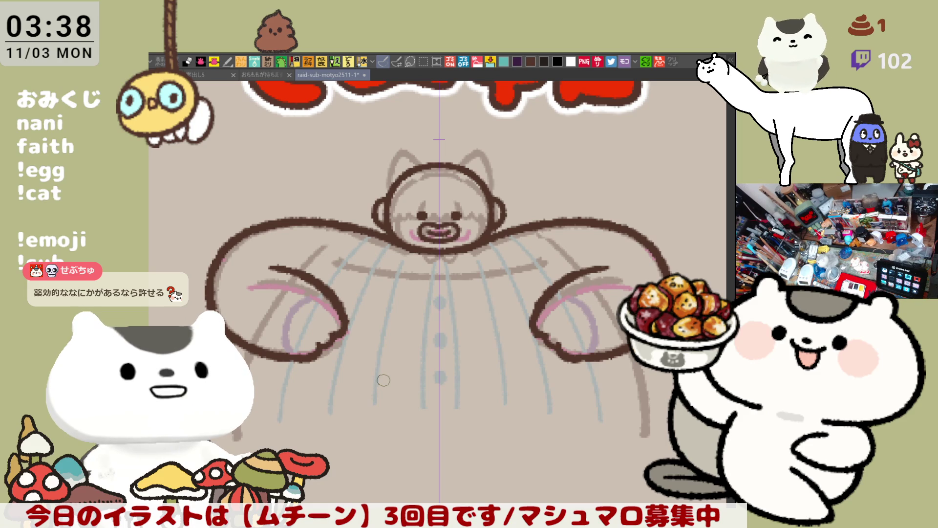
key(ctrl+s)
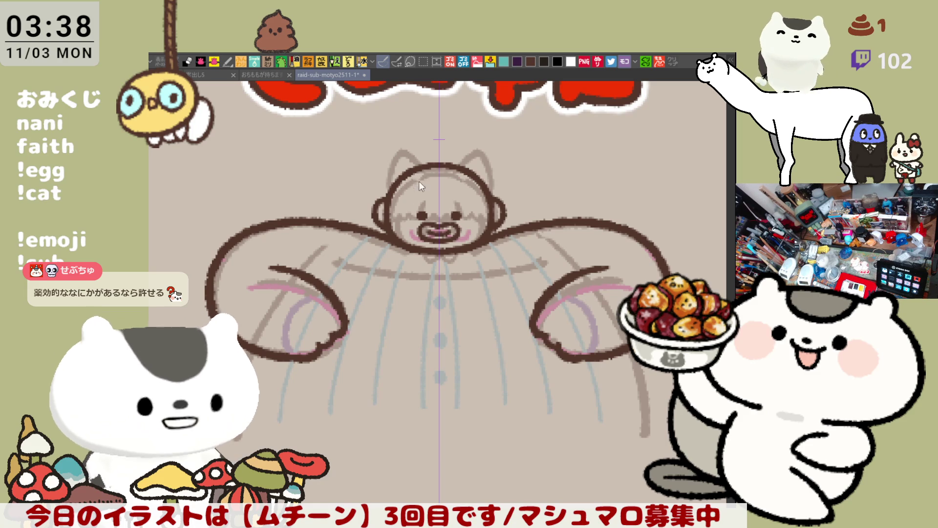
Try and undo a stroke across the collar, then bring up the rice bowl photo canvas
drag(329, 289, 439, 261)
key(ctrl+z)
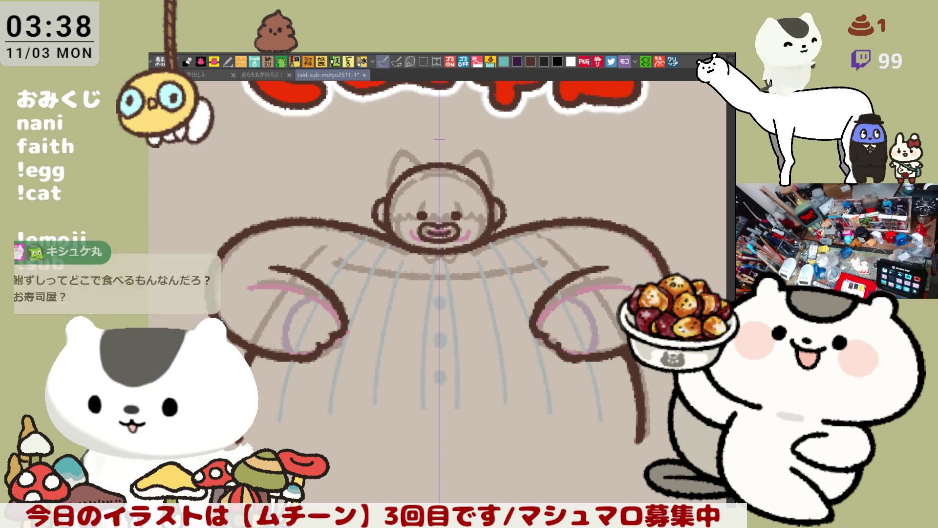
click(674, 62)
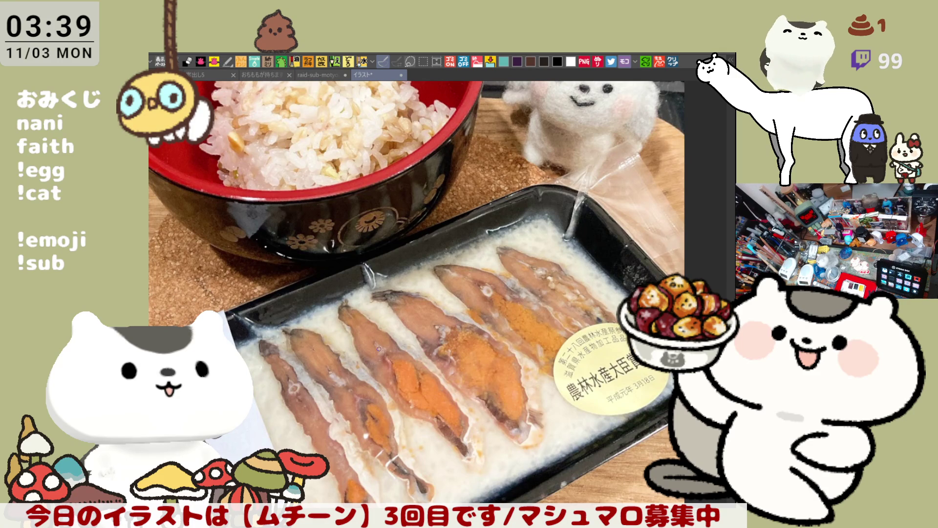
Zoom and pan around the rice bowl photo, then close it to return to raid-sub-motyo2511-1
scroll(379, 349, down, 2)
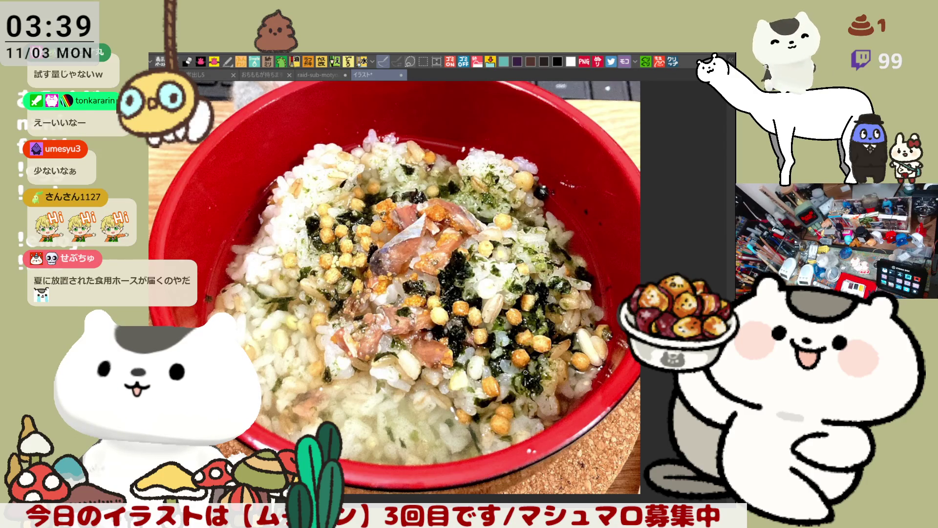
key(ctrl+minus)
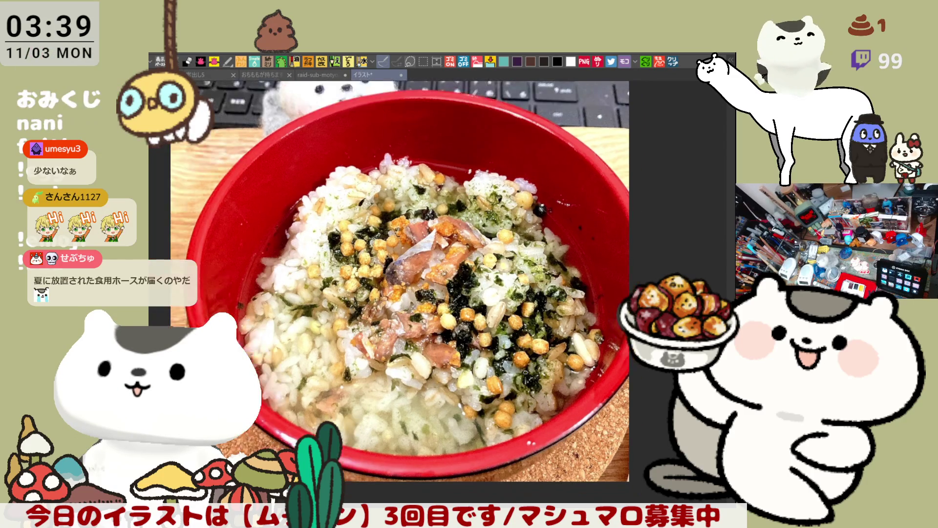
scroll(525, 372, up, 3)
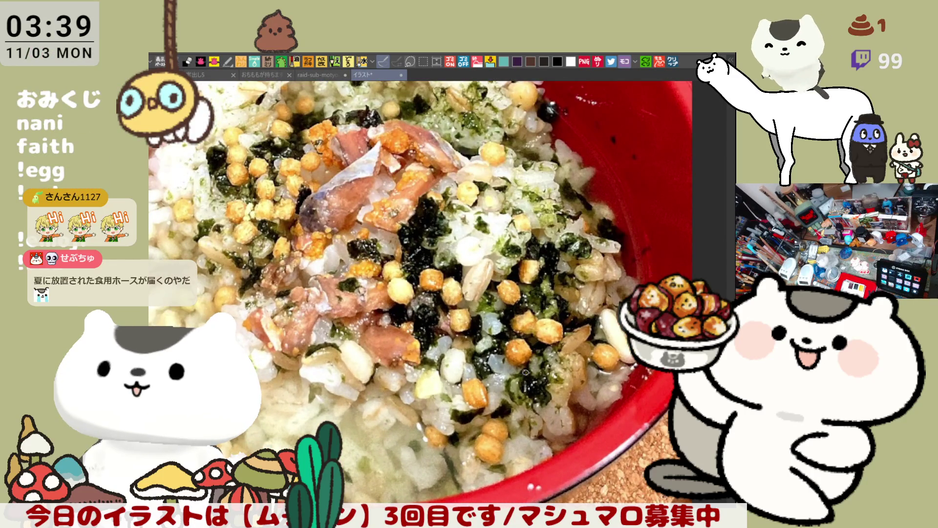
drag(370, 191, 360, 176)
scroll(457, 328, down, 2)
scroll(457, 327, up, 1)
scroll(457, 327, down, 1)
scroll(458, 327, down, 1)
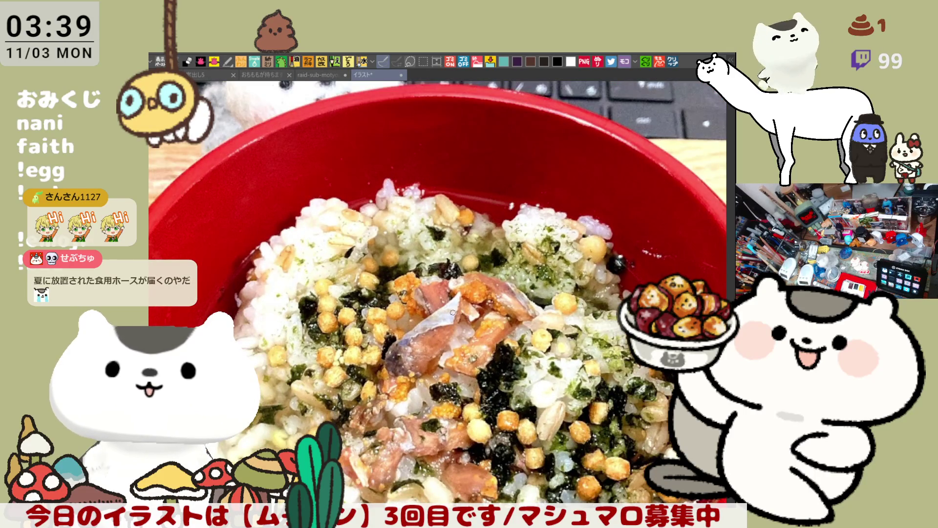
scroll(450, 312, down, 1)
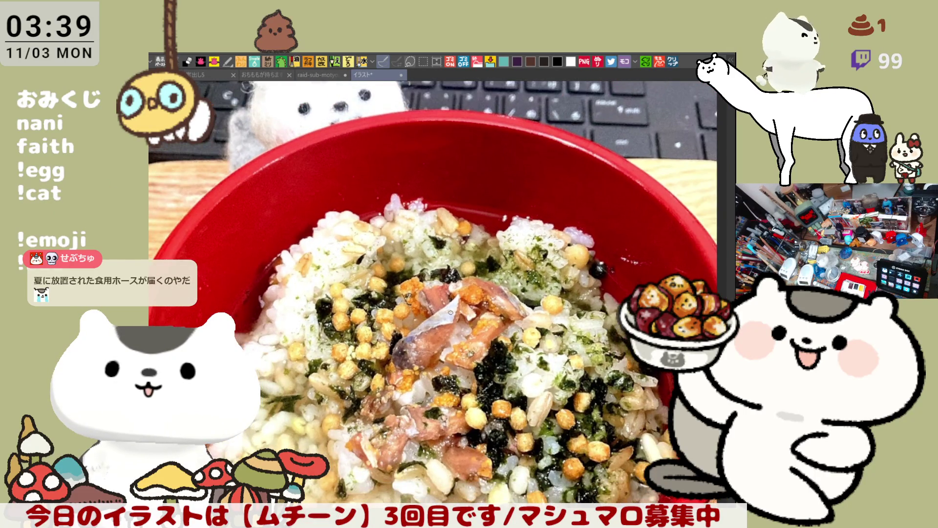
scroll(450, 312, down, 1)
scroll(451, 312, up, 3)
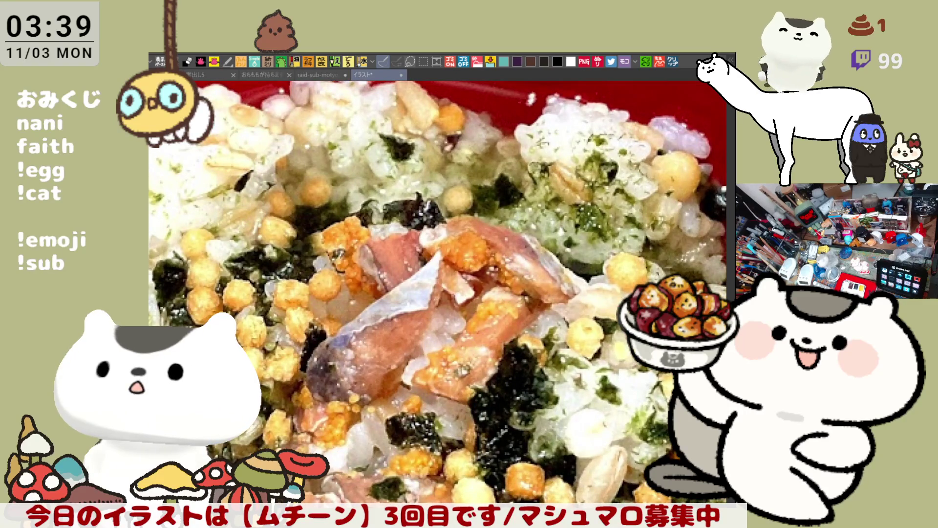
scroll(351, 367, down, 2)
scroll(351, 366, up, 4)
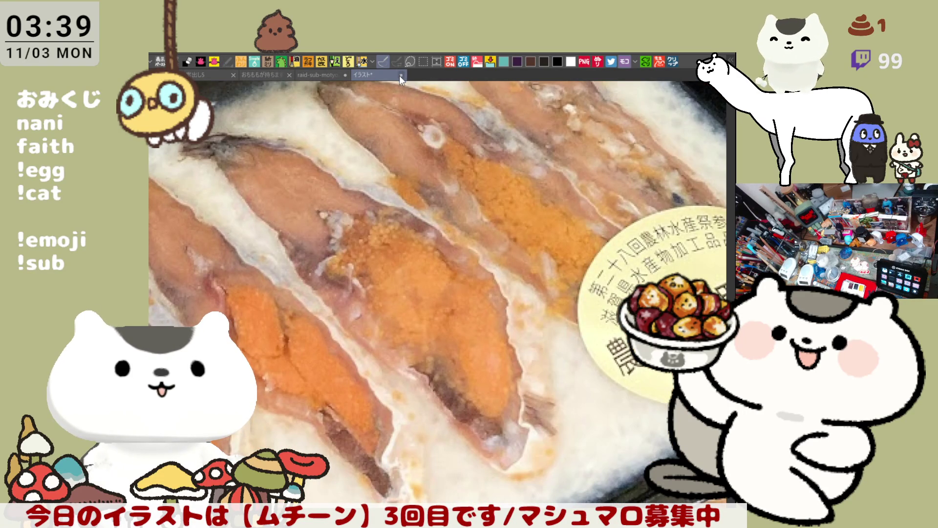
key(ctrl+w)
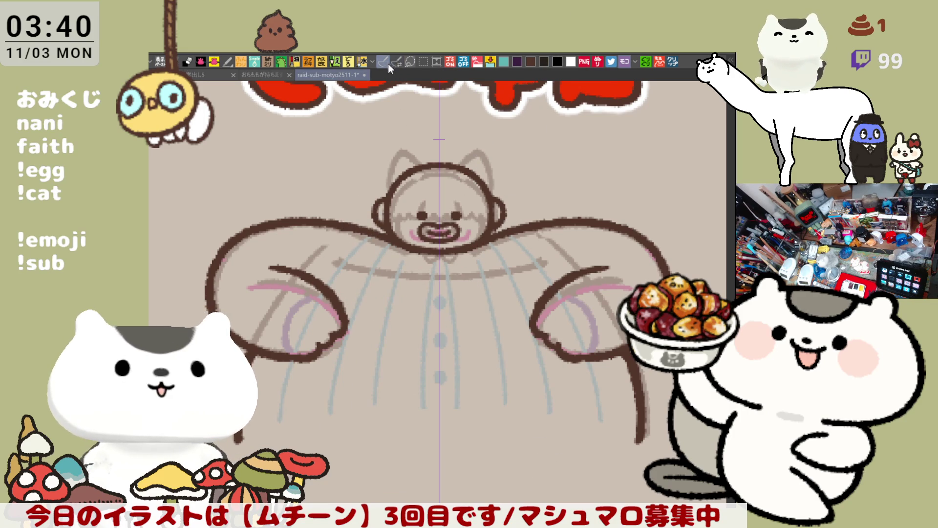
Draw a dark brown arm line curving across the chest from the left arm to the right shoulder
mouse_move(319, 284)
mouse_down()
mouse_move(401, 289)
mouse_move(459, 273)
mouse_up()
key(ctrl+z)
mouse_move(337, 299)
mouse_down()
mouse_move(459, 272)
mouse_move(518, 231)
mouse_up()
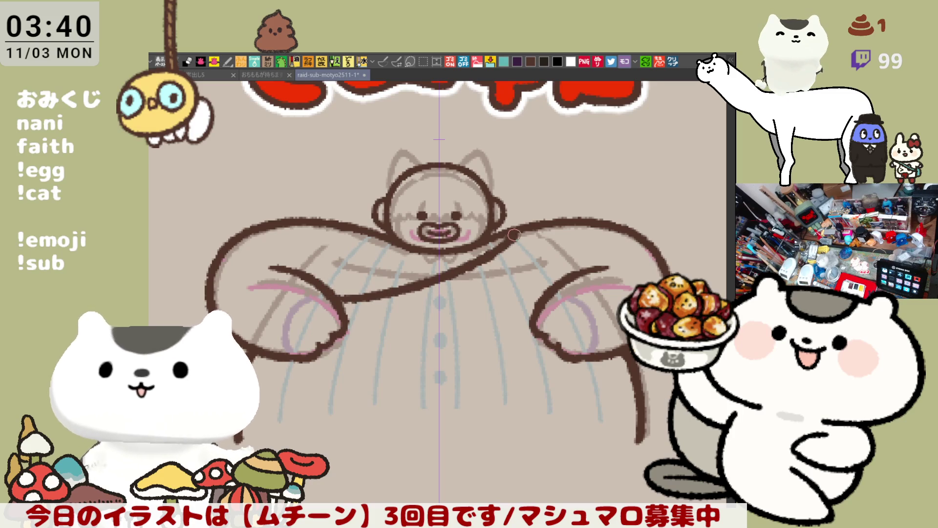
key(ctrl+z)
drag(335, 298, 503, 229)
key(ctrl+z)
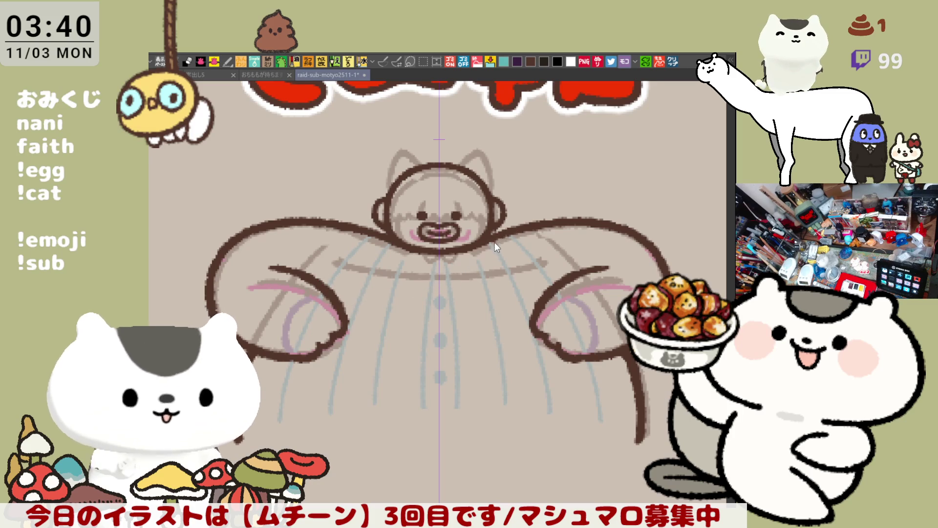
scroll(495, 242, right, 1)
mouse_move(328, 228)
mouse_down()
mouse_move(388, 274)
mouse_move(489, 284)
mouse_up()
key(ctrl+z)
drag(337, 228, 354, 257)
drag(344, 293, 494, 235)
scroll(495, 323, left, 1)
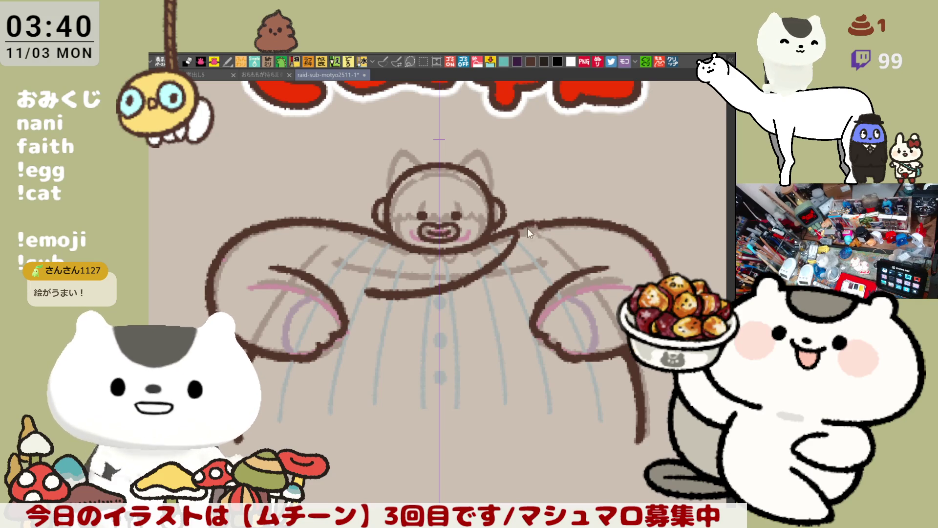
Join the right shoulder line to the collar and add a diagonal stopping at the arm
drag(518, 229, 535, 223)
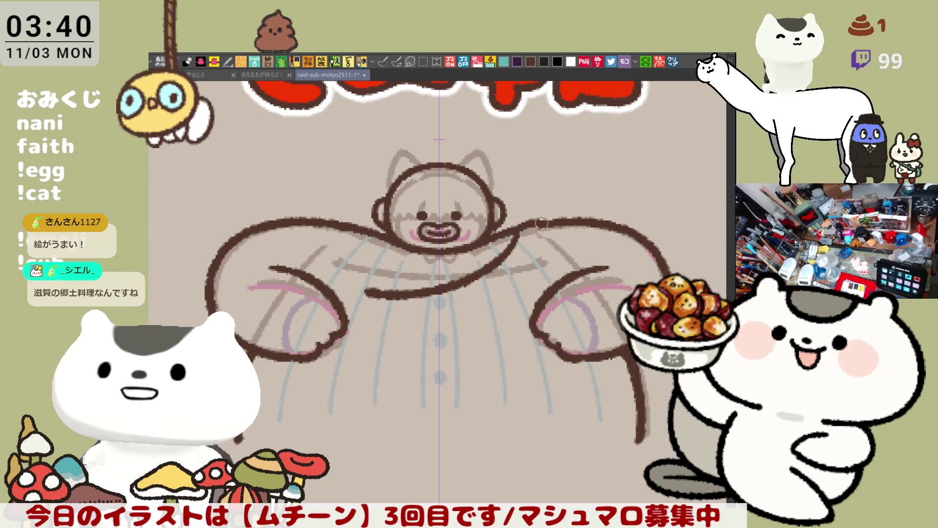
mouse_move(534, 228)
mouse_down()
mouse_move(516, 241)
mouse_move(514, 228)
mouse_up()
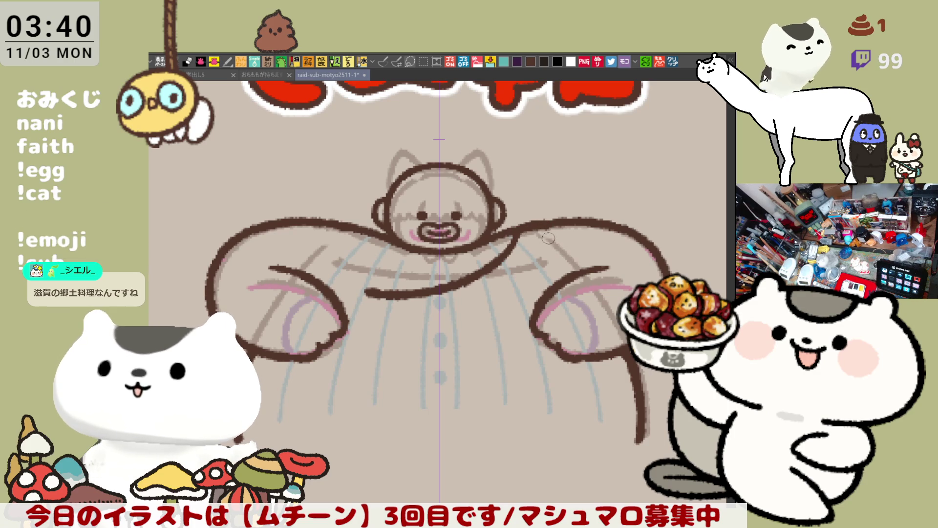
drag(537, 230, 585, 282)
key(ctrl+z)
drag(537, 230, 583, 269)
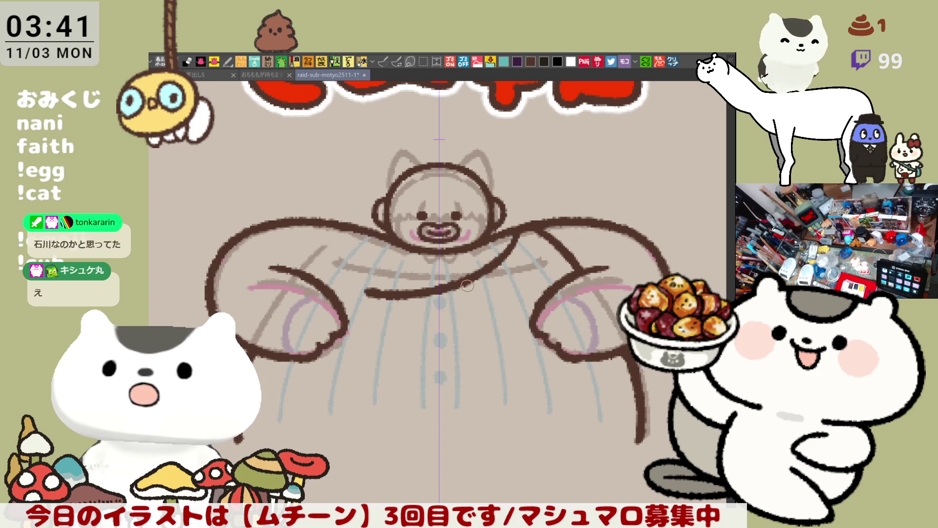
Extend the chest arm line to meet the existing stroke near the shoulder, then check it mirrored
scroll(467, 286, up, 2)
scroll(598, 259, right, 3)
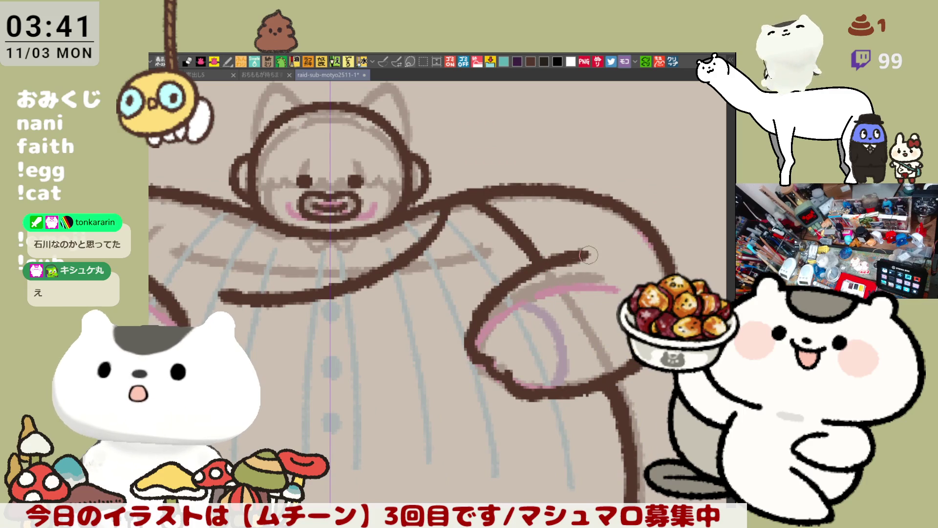
scroll(489, 264, left, 2)
scroll(488, 264, up, 1)
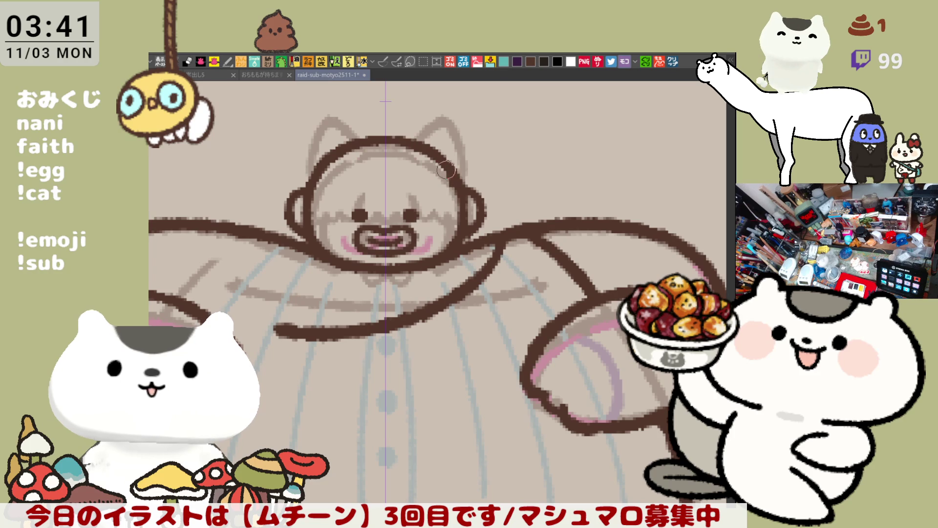
scroll(456, 186, down, 5)
mouse_move(462, 213)
mouse_down()
mouse_move(413, 275)
mouse_move(360, 317)
mouse_move(497, 307)
mouse_move(310, 349)
mouse_move(403, 315)
mouse_up()
key(ctrl+z)
drag(307, 333, 408, 305)
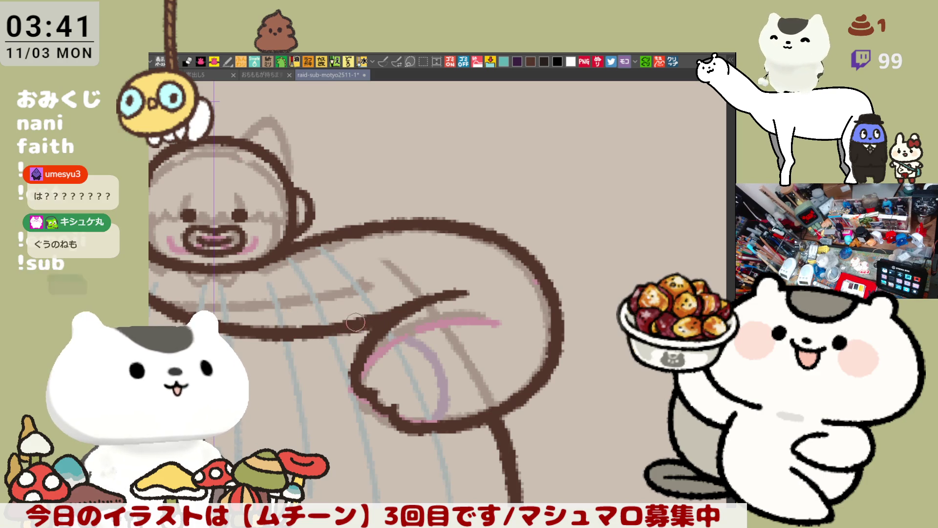
key(h)
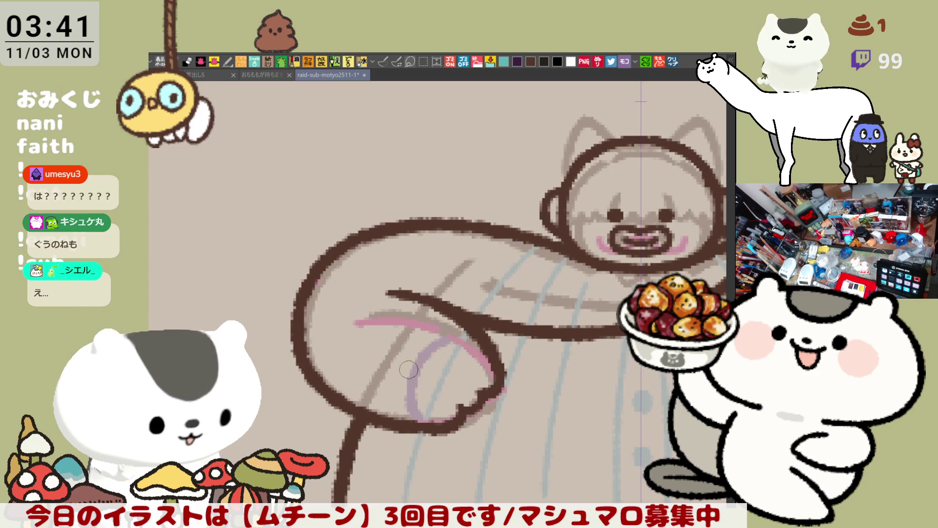
scroll(409, 370, up, 1)
scroll(408, 369, down, 3)
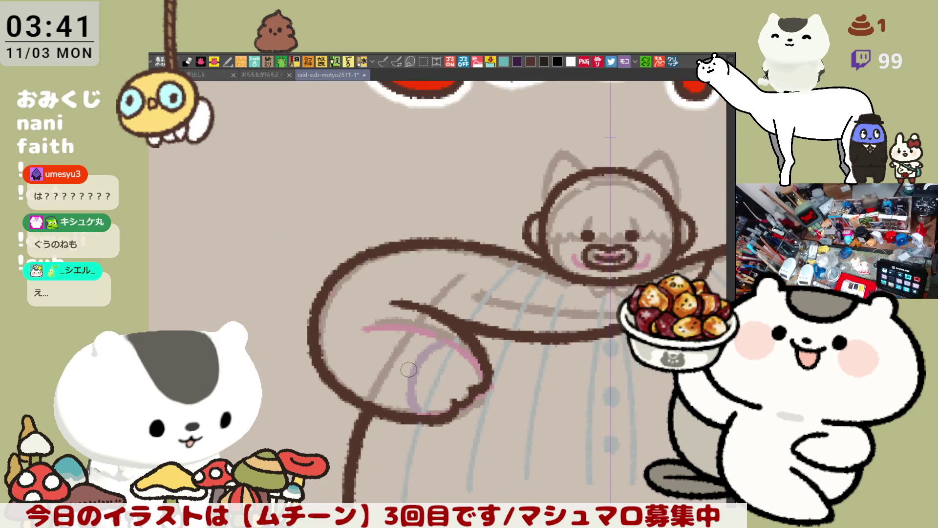
mouse_move(408, 369)
mouse_down()
mouse_move(372, 342)
mouse_move(327, 276)
mouse_up()
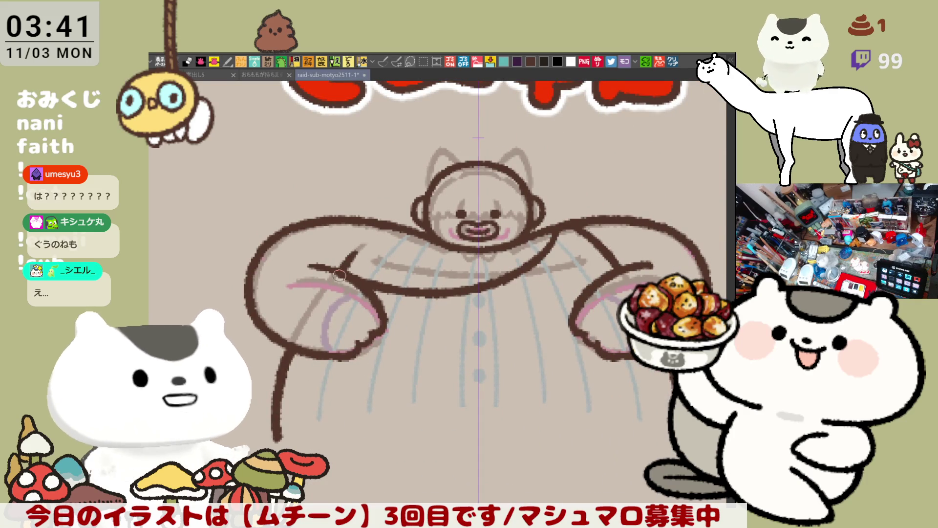
Add short dark brown strokes beside the crossing arm line near the left armpit
mouse_move(351, 260)
mouse_down()
mouse_move(341, 269)
mouse_move(297, 259)
mouse_up()
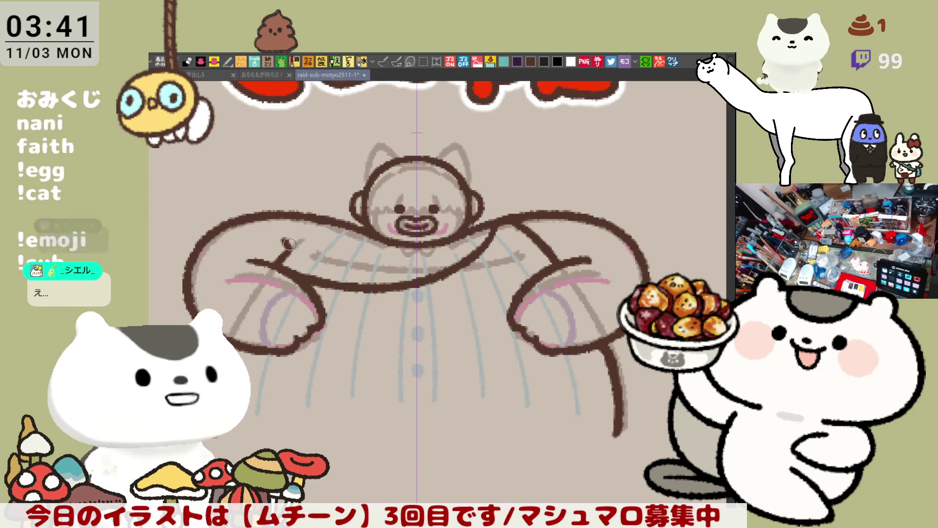
drag(277, 238, 288, 250)
key(ctrl+z)
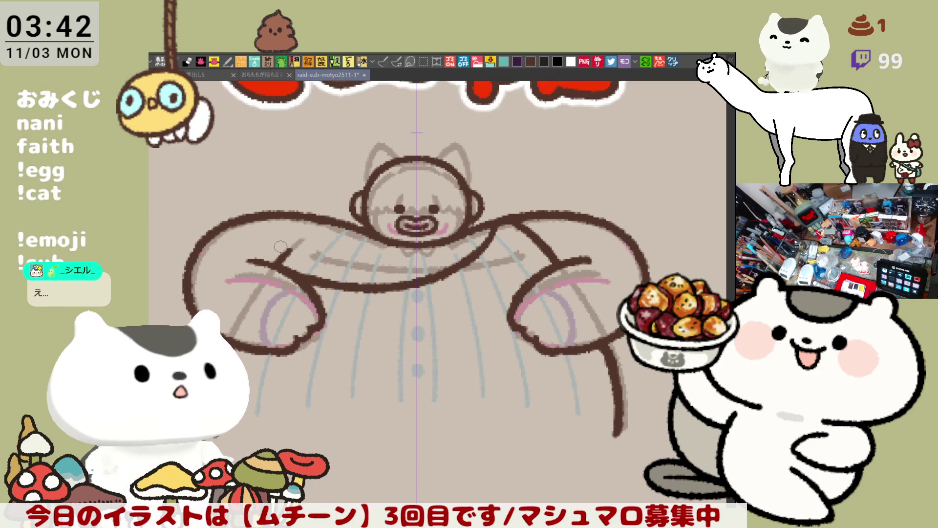
drag(276, 243, 288, 258)
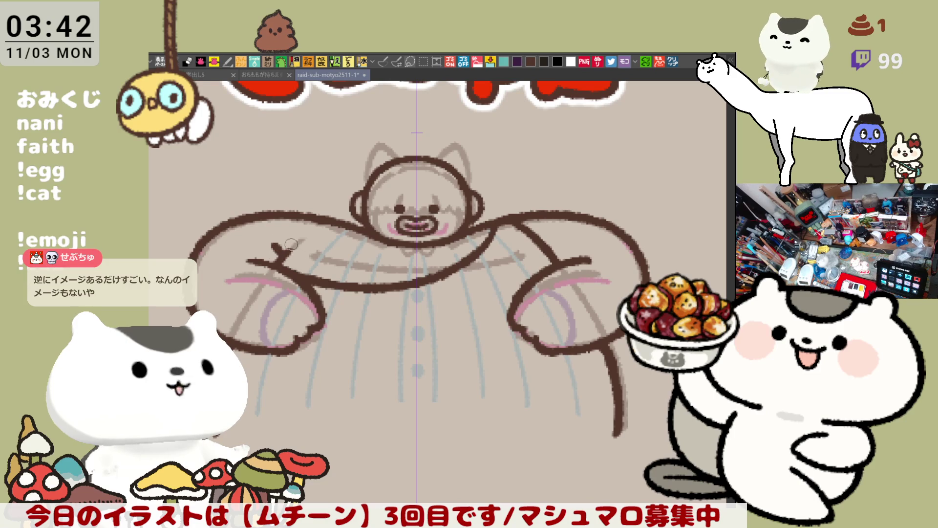
key(ctrl+z)
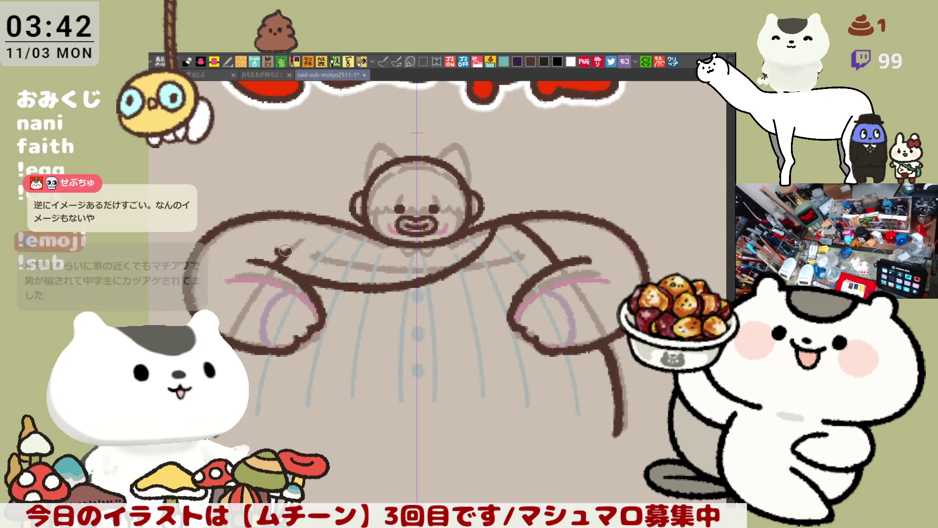
mouse_move(290, 249)
mouse_down()
mouse_move(282, 259)
mouse_move(285, 246)
mouse_up()
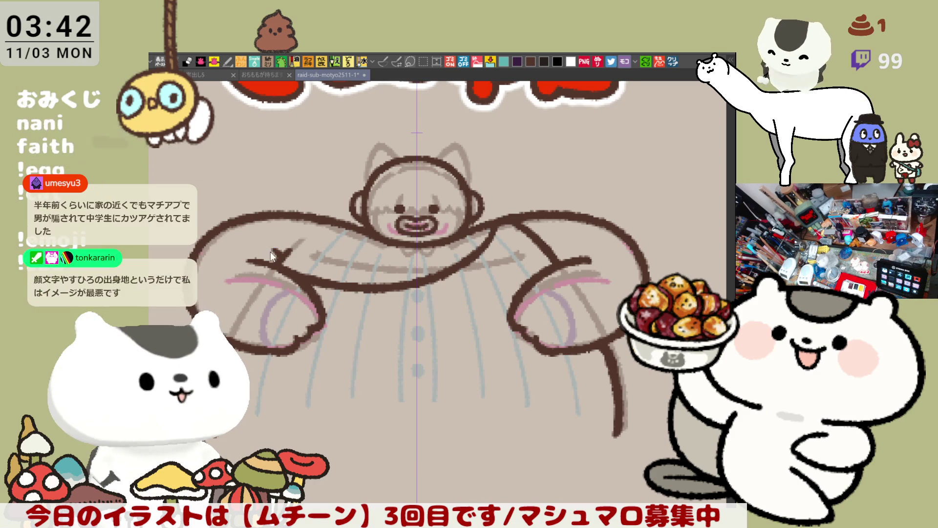
Save the drawing and add a small touch-up stroke on the right arm
key(ctrl+s)
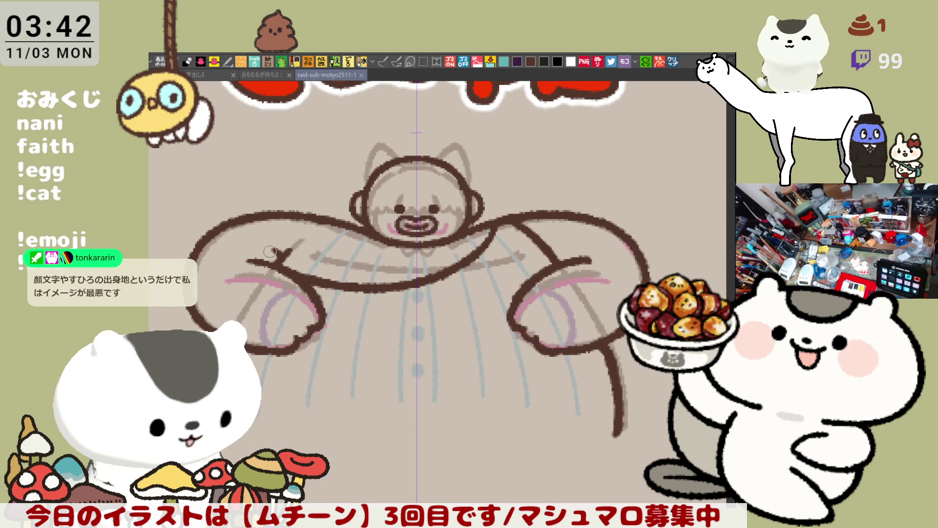
drag(604, 350, 602, 353)
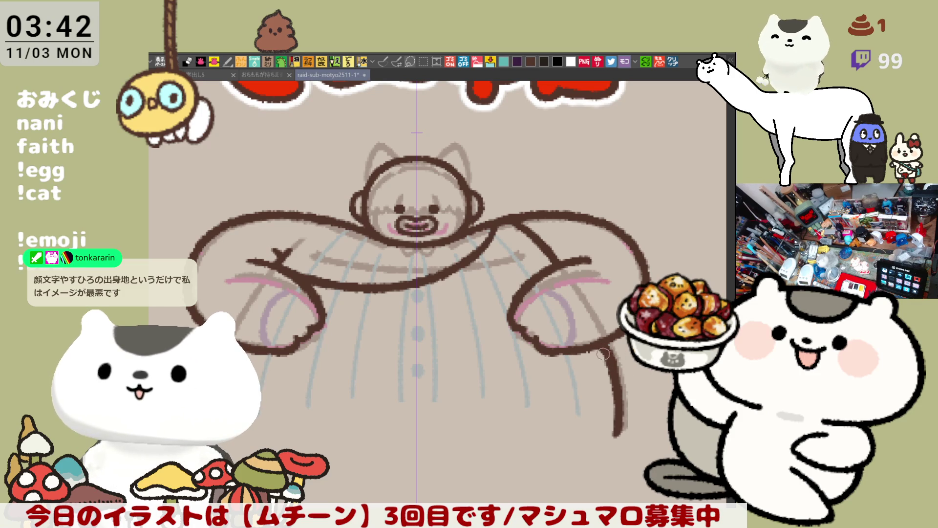
scroll(597, 363, up, 1)
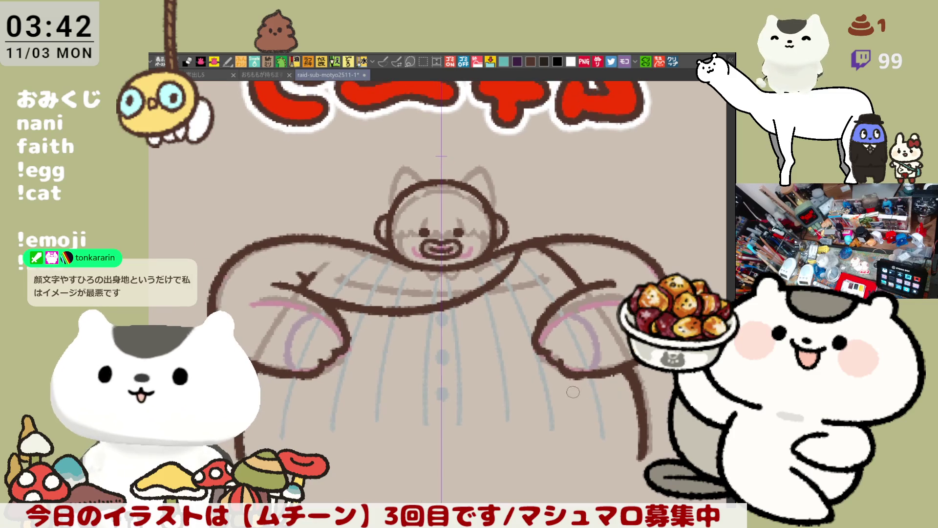
Draw a row of small lumpy loops below the left hand, redrawing any that look off
mouse_move(536, 415)
mouse_down()
mouse_move(502, 367)
mouse_move(558, 331)
mouse_up()
mouse_move(313, 341)
mouse_down()
mouse_move(291, 313)
mouse_move(336, 320)
mouse_move(312, 348)
mouse_move(300, 339)
mouse_up()
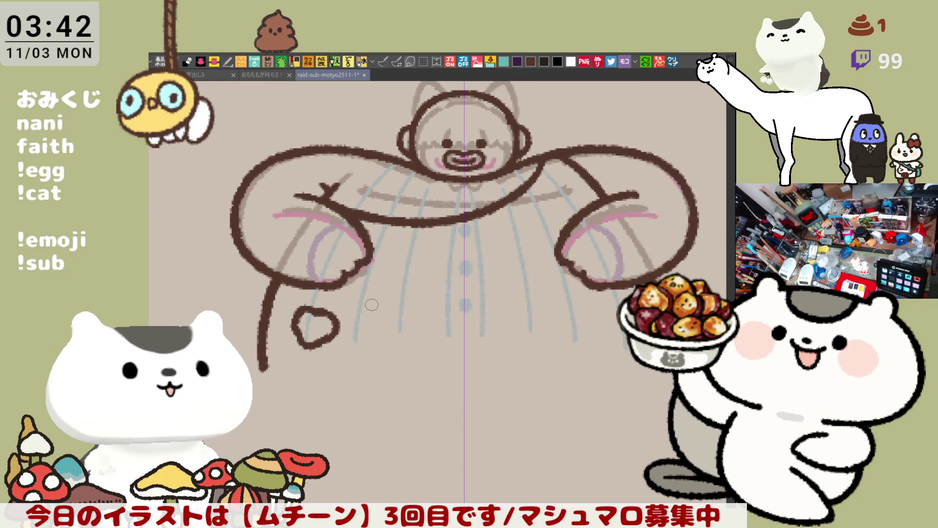
key(ctrl+z)
mouse_move(305, 315)
mouse_down()
mouse_move(331, 286)
mouse_move(324, 315)
mouse_move(349, 300)
mouse_move(342, 283)
mouse_move(293, 315)
mouse_move(349, 315)
mouse_move(342, 289)
mouse_move(313, 322)
mouse_move(348, 311)
mouse_up()
key(ctrl+z)
key(ctrl+z)
key(ctrl+z)
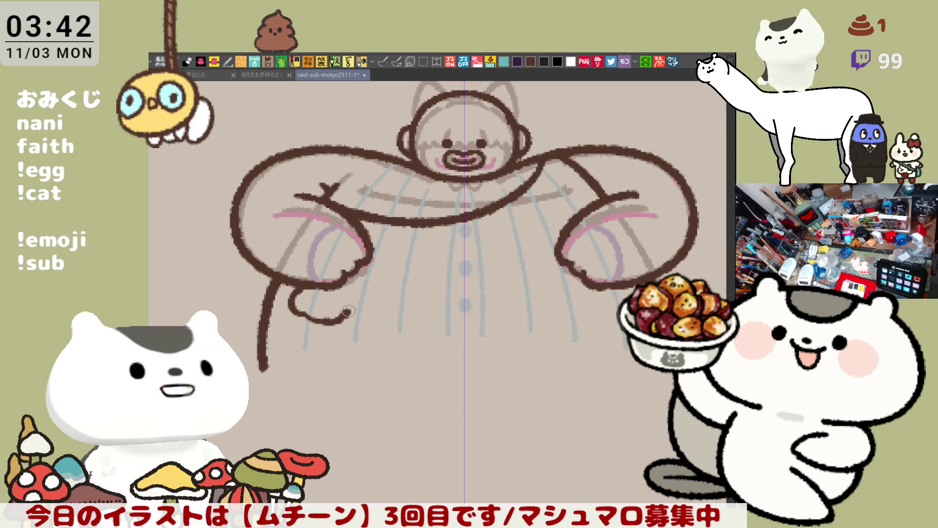
key(ctrl+z)
mouse_move(305, 340)
mouse_down()
mouse_move(300, 310)
mouse_move(348, 313)
mouse_move(326, 341)
mouse_move(288, 330)
mouse_move(315, 309)
mouse_move(325, 342)
mouse_move(296, 346)
mouse_up()
key(ctrl+z)
mouse_move(344, 315)
mouse_down()
mouse_move(369, 298)
mouse_move(346, 315)
mouse_move(342, 296)
mouse_move(376, 293)
mouse_move(352, 310)
mouse_move(383, 297)
mouse_move(350, 341)
mouse_up()
key(ctrl+z)
key(ctrl+z)
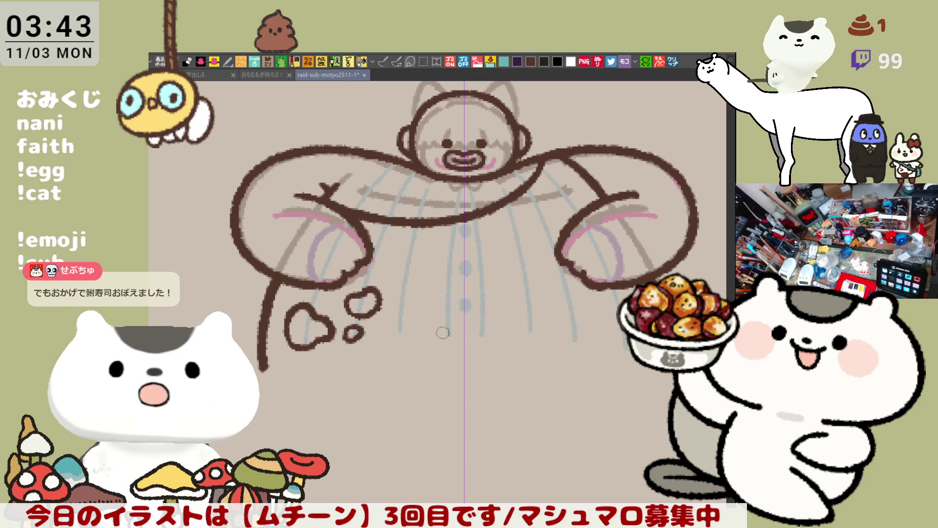
mouse_move(403, 337)
mouse_down()
mouse_move(390, 325)
mouse_move(437, 323)
mouse_move(408, 346)
mouse_move(401, 329)
mouse_up()
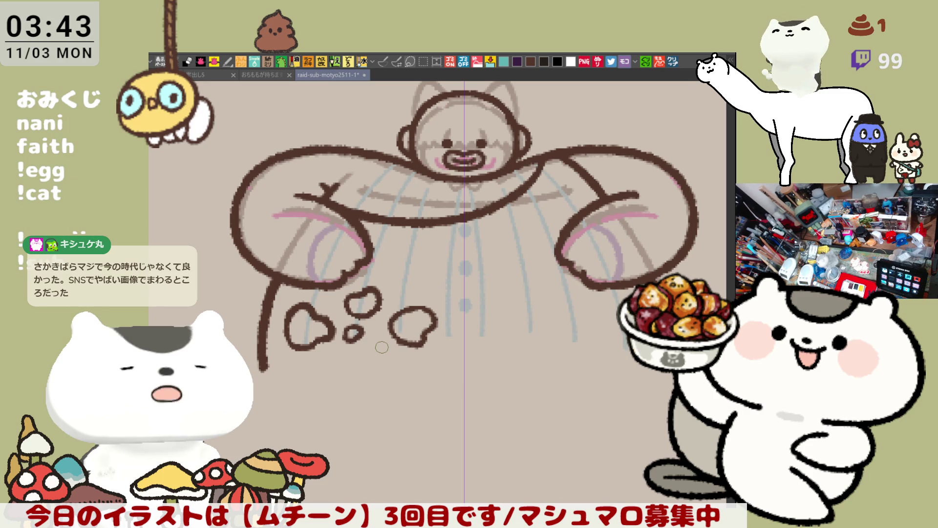
Draw several small spot outlines across the caveman's belly, including a blob on the right side
mouse_move(423, 275)
mouse_down()
mouse_move(393, 266)
mouse_move(413, 242)
mouse_move(432, 286)
mouse_move(405, 279)
mouse_up()
key(ctrl+z)
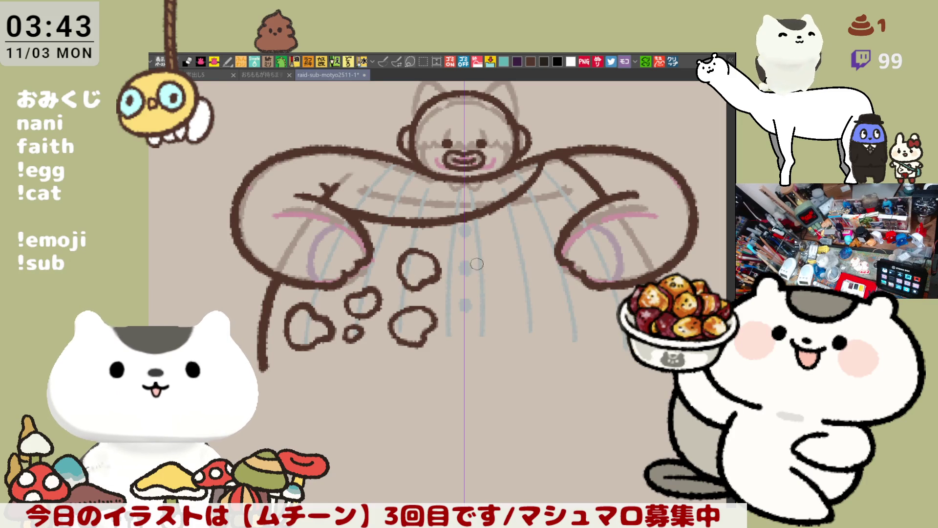
mouse_move(456, 307)
mouse_down()
mouse_move(450, 298)
mouse_move(461, 282)
mouse_move(480, 299)
mouse_move(459, 309)
mouse_up()
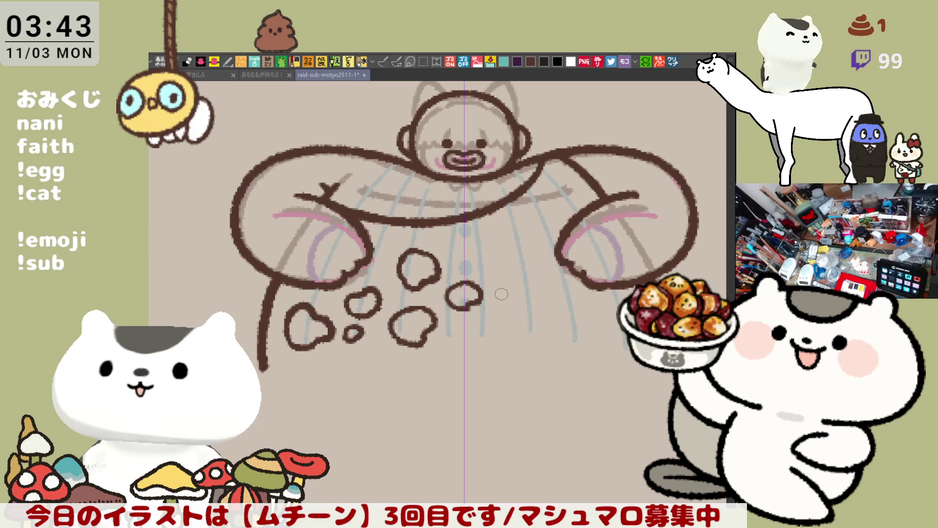
mouse_move(374, 268)
mouse_down()
mouse_move(384, 279)
mouse_move(374, 268)
mouse_up()
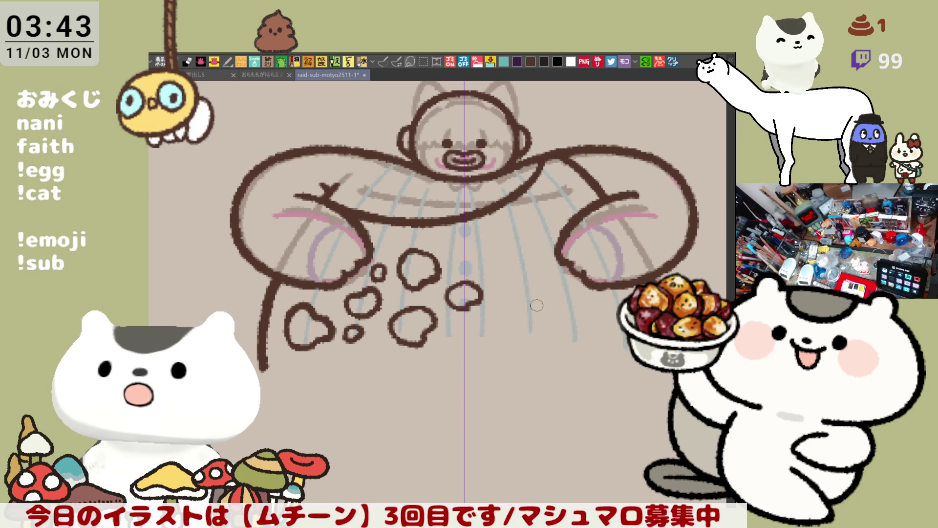
mouse_move(552, 334)
mouse_down()
mouse_move(522, 320)
mouse_move(577, 304)
mouse_move(567, 345)
mouse_move(544, 336)
mouse_up()
mouse_move(536, 284)
mouse_down()
mouse_move(522, 292)
mouse_move(537, 272)
mouse_move(526, 298)
mouse_move(517, 287)
mouse_move(537, 274)
mouse_move(519, 295)
mouse_move(510, 288)
mouse_move(528, 275)
mouse_move(535, 296)
mouse_move(511, 300)
mouse_move(506, 287)
mouse_up()
key(ctrl+z)
key(ctrl+z)
key(ctrl+z)
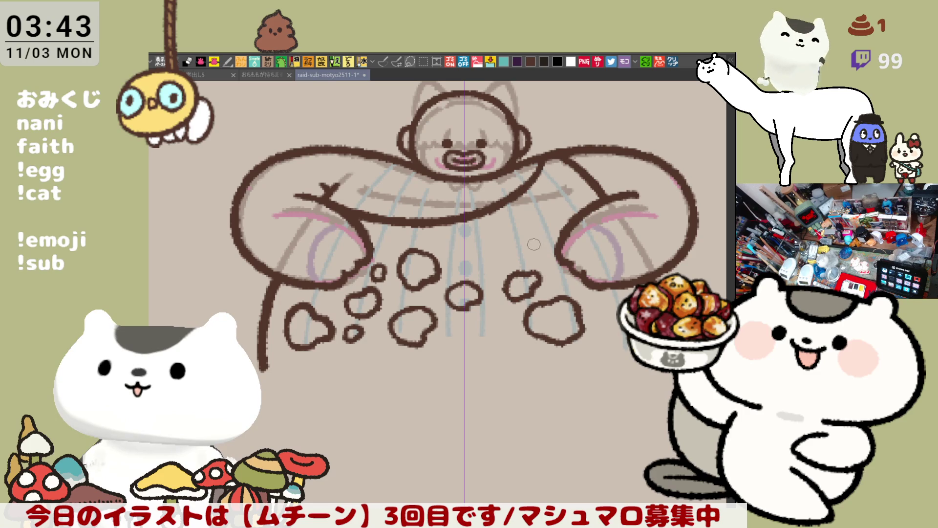
Add curved spot outlines near the right arm, redrawing open loops as closed spots
mouse_move(554, 252)
mouse_down()
mouse_move(531, 251)
mouse_move(536, 220)
mouse_move(557, 210)
mouse_move(523, 234)
mouse_move(555, 253)
mouse_move(550, 210)
mouse_move(533, 224)
mouse_move(569, 201)
mouse_move(577, 217)
mouse_move(551, 216)
mouse_move(579, 212)
mouse_move(566, 244)
mouse_move(548, 207)
mouse_move(581, 215)
mouse_move(557, 244)
mouse_up()
key(ctrl+z)
key(ctrl+z)
key(ctrl+z)
key(ctrl+z)
drag(556, 279, 504, 324)
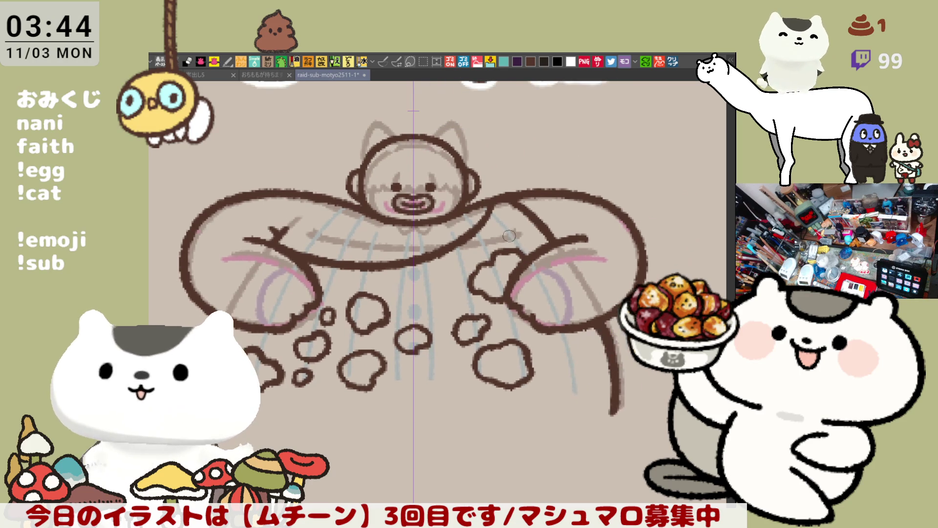
mouse_move(503, 235)
mouse_down()
mouse_move(514, 218)
mouse_move(505, 253)
mouse_move(494, 238)
mouse_move(517, 214)
mouse_move(510, 244)
mouse_move(498, 242)
mouse_move(510, 215)
mouse_move(515, 230)
mouse_move(501, 239)
mouse_move(503, 229)
mouse_up()
key(ctrl+z)
key(ctrl+z)
key(ctrl+z)
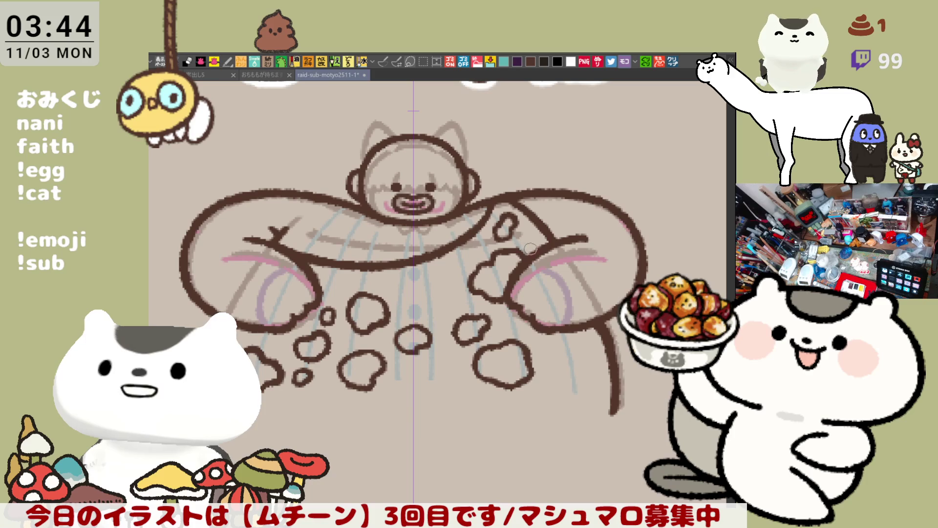
drag(488, 336, 525, 326)
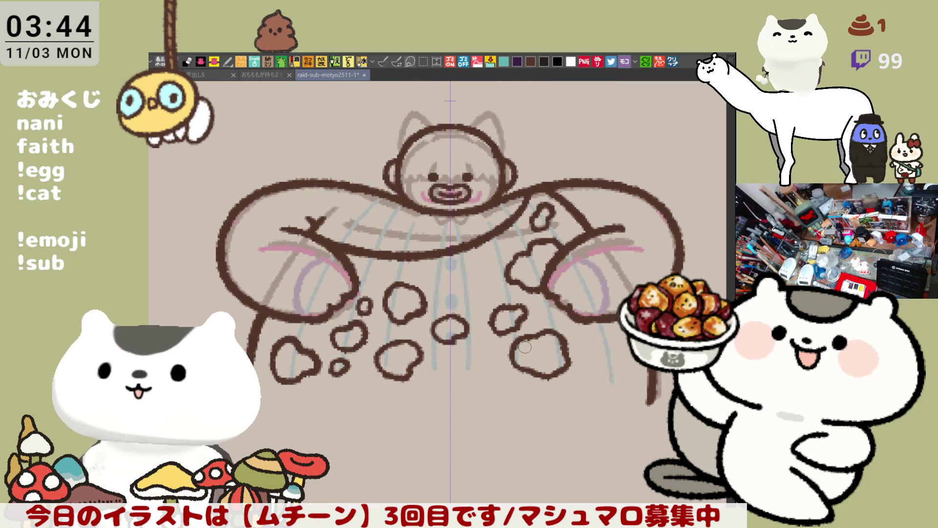
scroll(525, 347, down, 3)
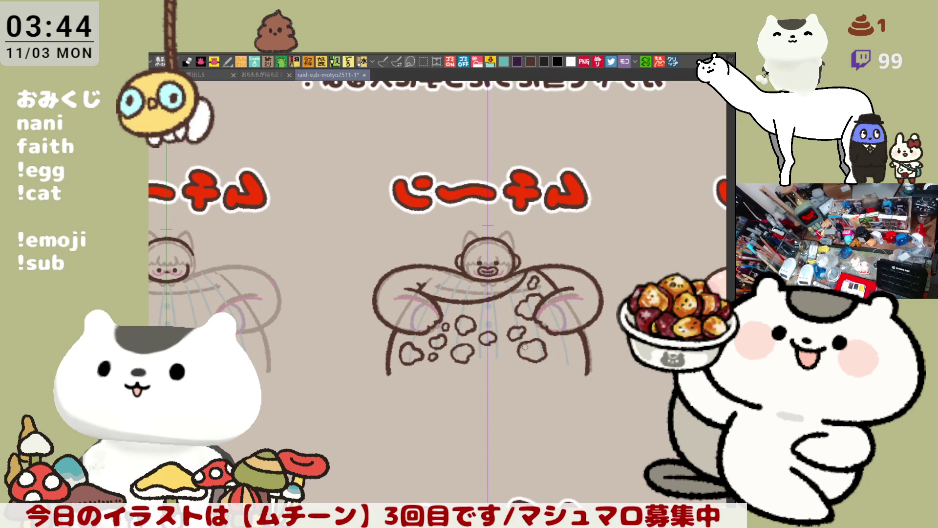
Check the drawing mirrored, keep the left-belly spots, and add a short curved chest stroke
key(h)
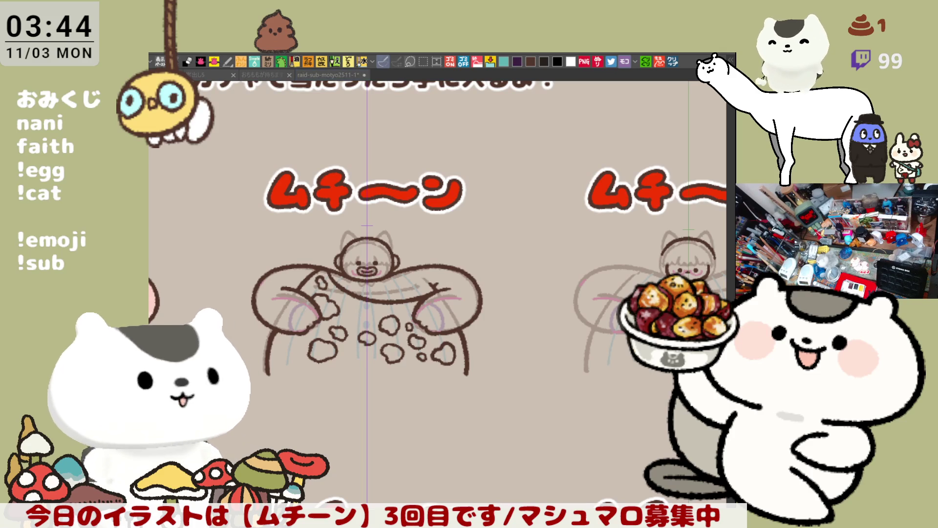
drag(373, 343, 437, 348)
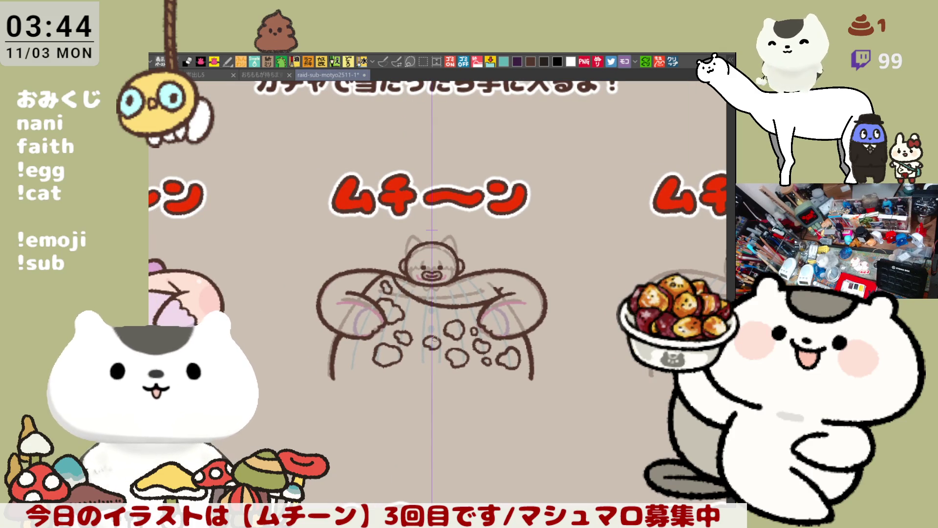
key(ctrl+z)
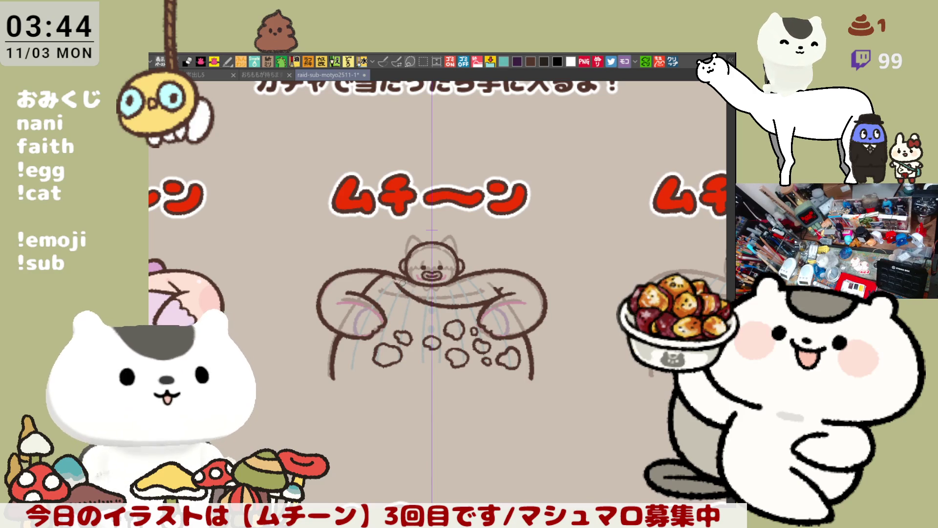
key(ctrl+z)
key(ctrl+z)
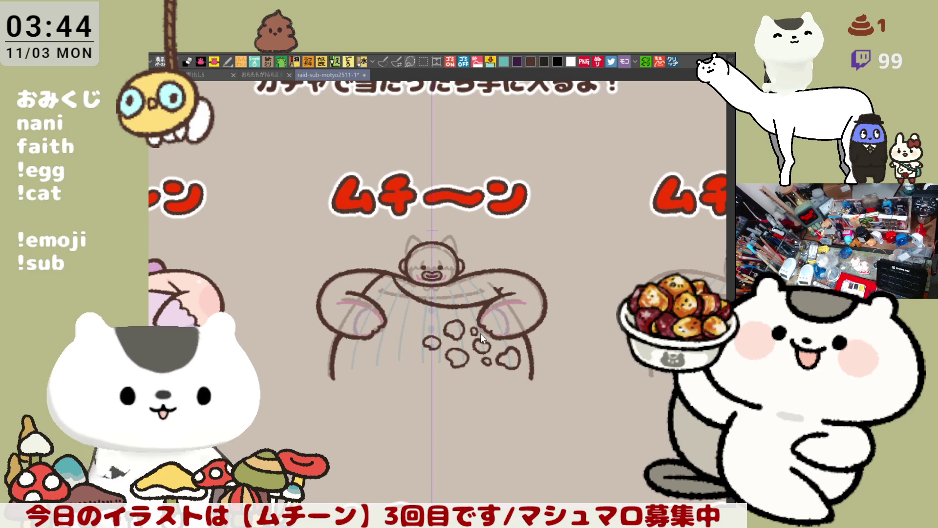
key(ctrl+y)
key(ctrl+y)
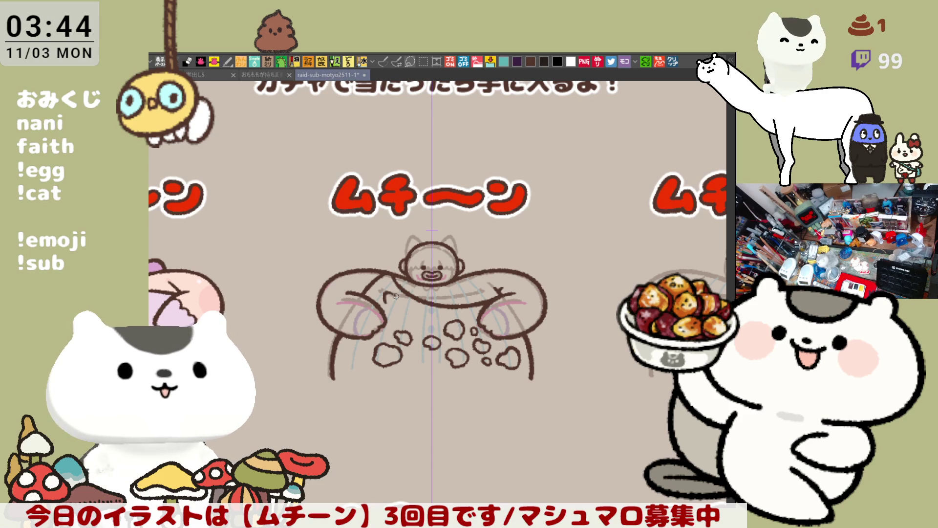
mouse_move(386, 303)
mouse_down()
mouse_move(404, 300)
mouse_move(394, 313)
mouse_up()
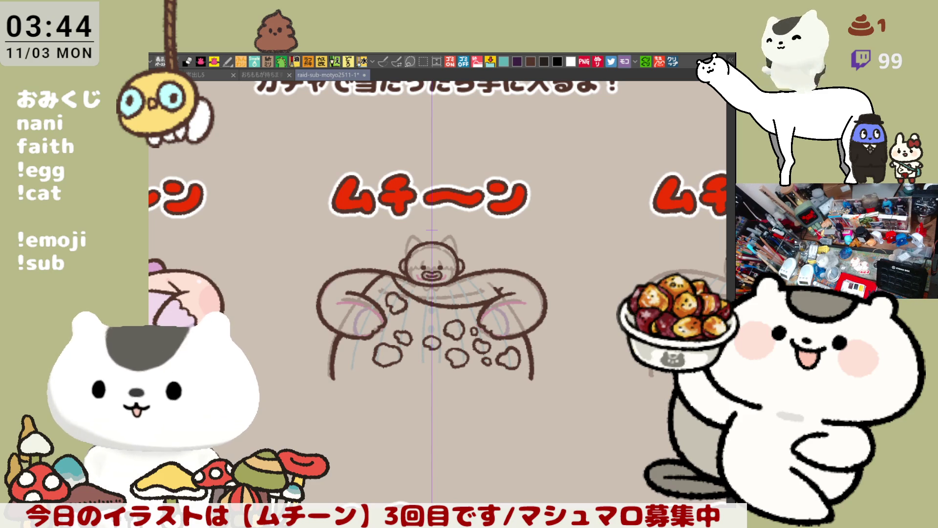
Select the caveman sketch with the rectangle marquee, nudge it slightly left, deselect, and save
key(m)
mouse_move(608, 428)
mouse_down()
mouse_move(334, 281)
mouse_move(256, 217)
mouse_move(270, 224)
mouse_up()
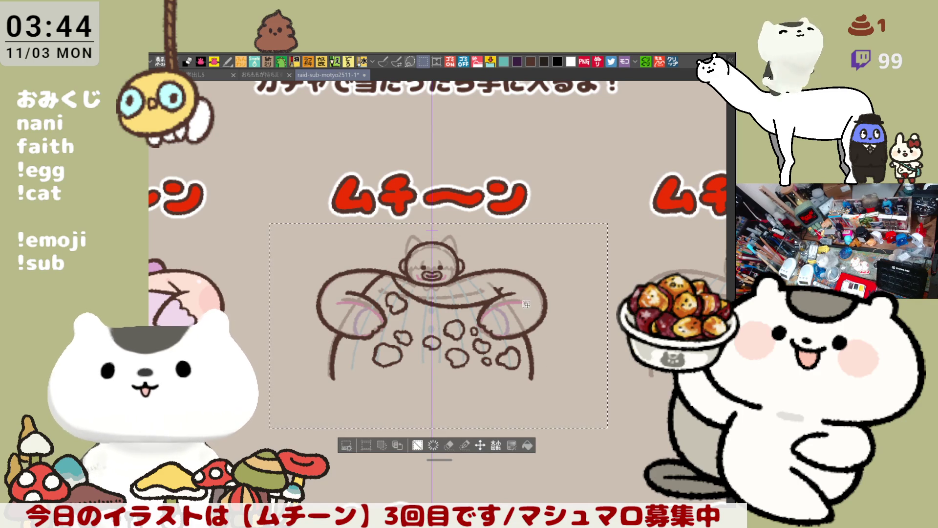
key(ctrl+t)
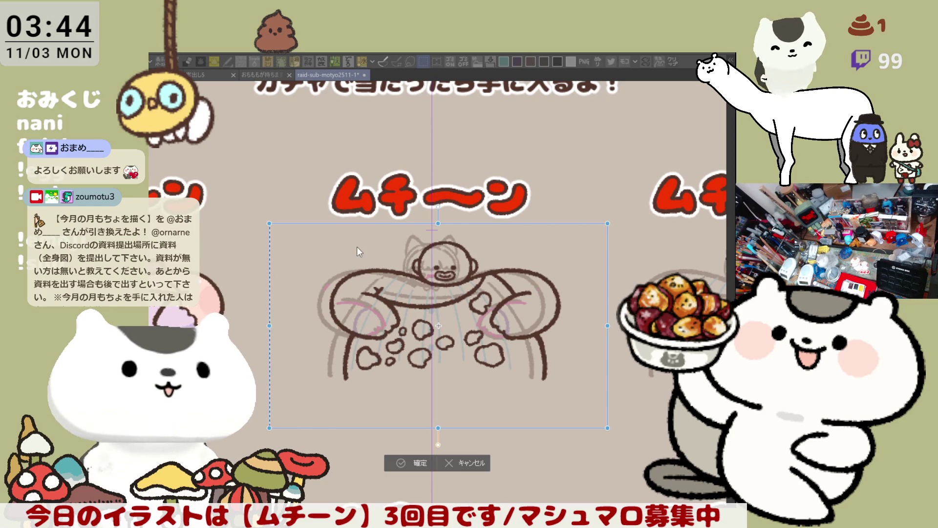
key(Return)
drag(536, 390, 523, 390)
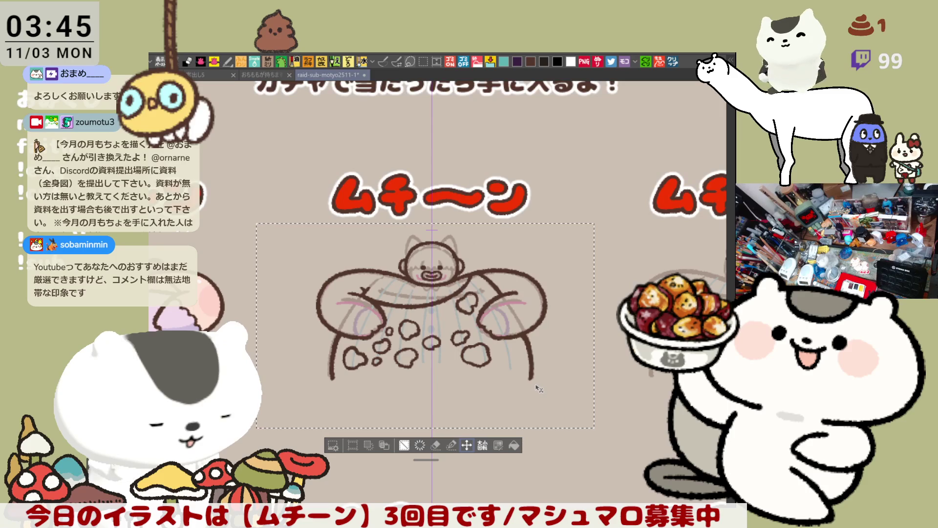
key(ctrl+d)
key(ctrl+s)
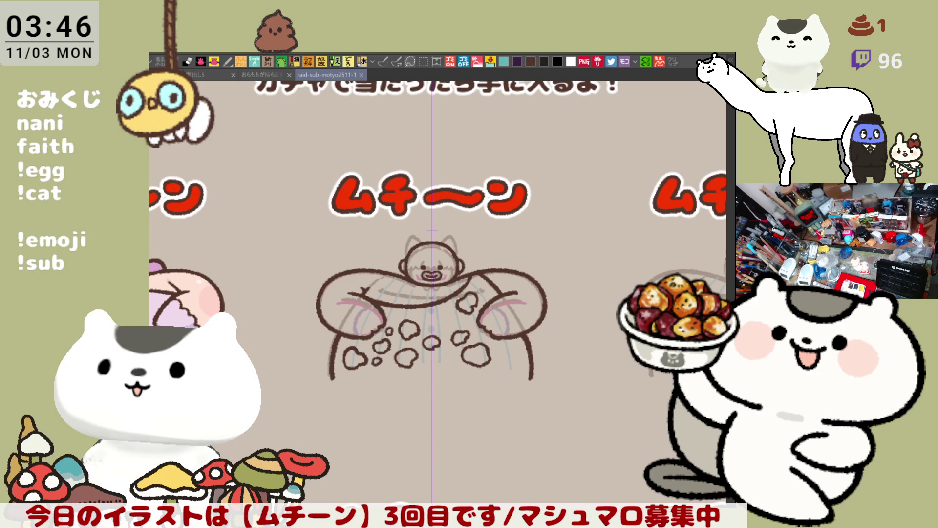
Scroll down past the fully outlined caveman beneath its red ムチーン title
scroll(539, 322, down, 3)
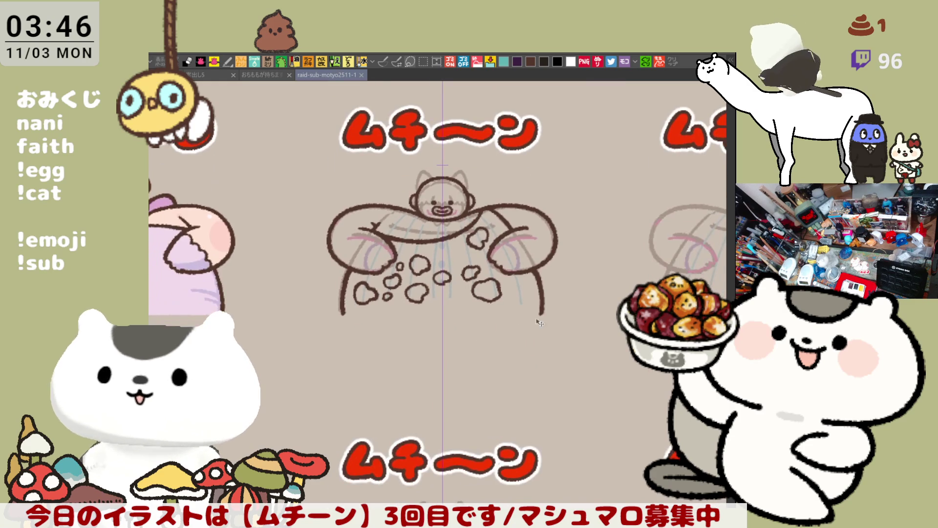
Zoom in and correct the caveman's head outline with a small pen stroke
scroll(555, 434, up, 3)
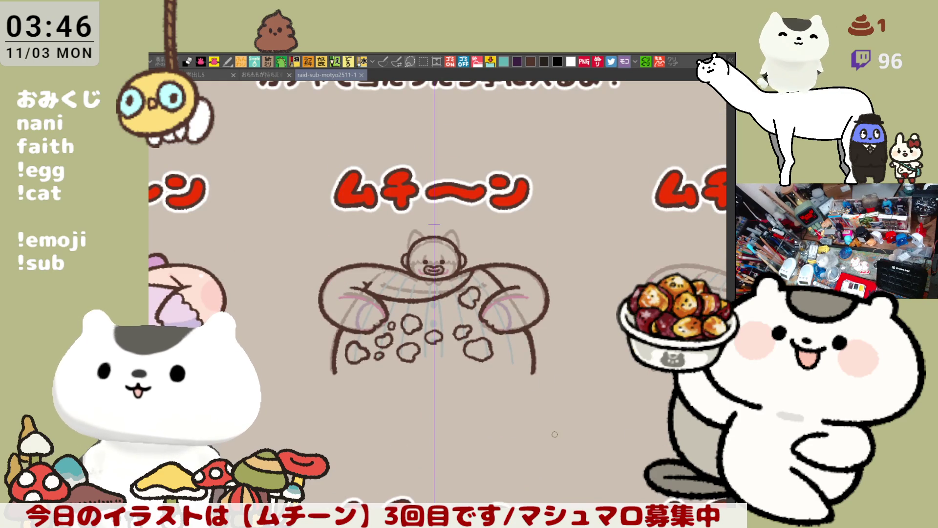
scroll(554, 434, up, 4)
scroll(486, 253, up, 5)
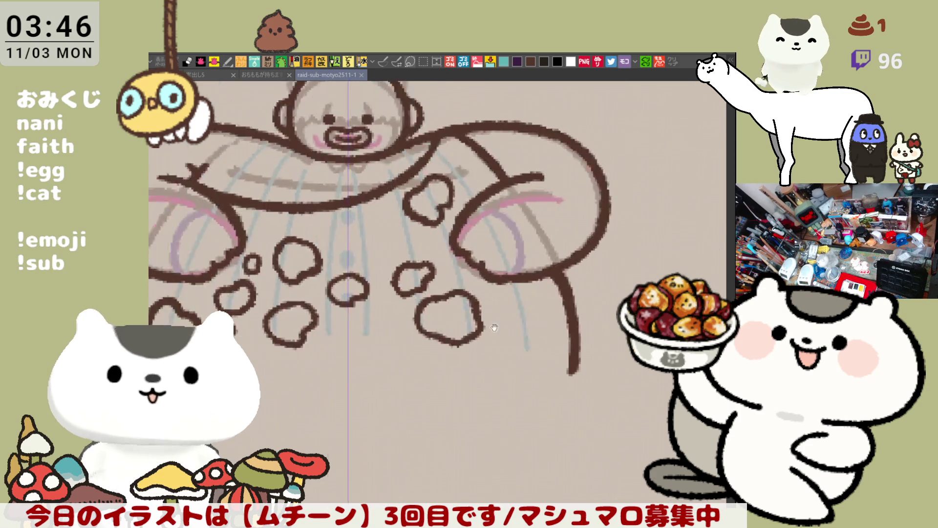
drag(473, 161, 483, 176)
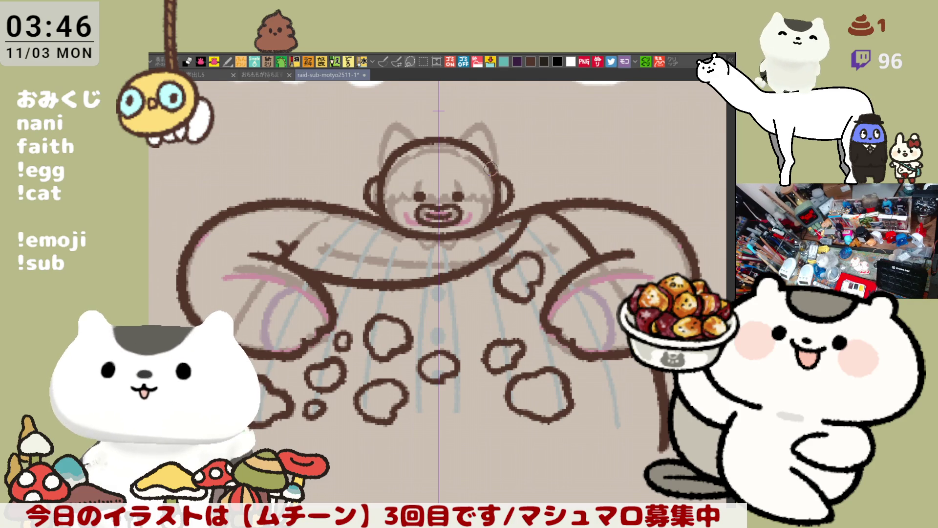
Pan around the caveman to inspect its left, right, top and lower parts
mouse_move(528, 265)
mouse_down()
mouse_move(463, 239)
mouse_move(488, 250)
mouse_up()
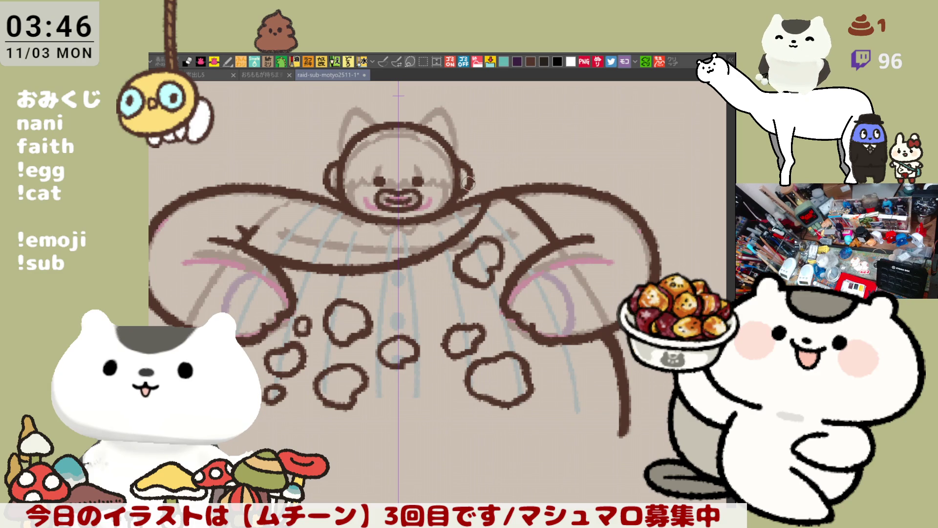
drag(468, 181, 497, 189)
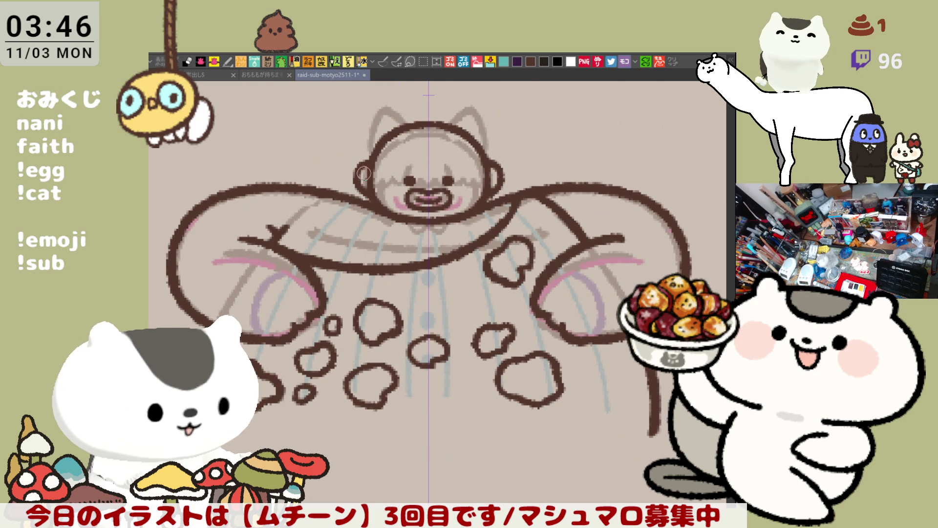
drag(398, 217, 320, 208)
drag(457, 218, 555, 189)
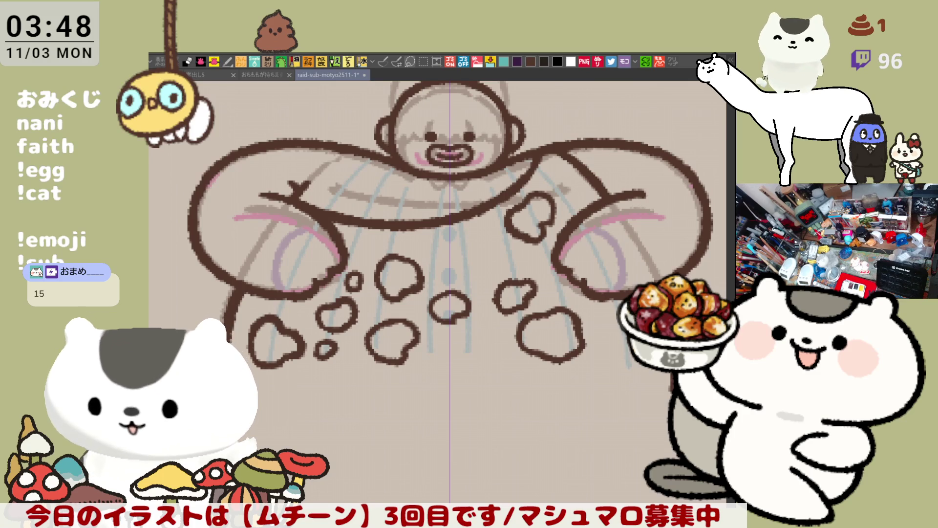
mouse_move(503, 347)
mouse_down()
mouse_move(540, 319)
mouse_move(512, 393)
mouse_up()
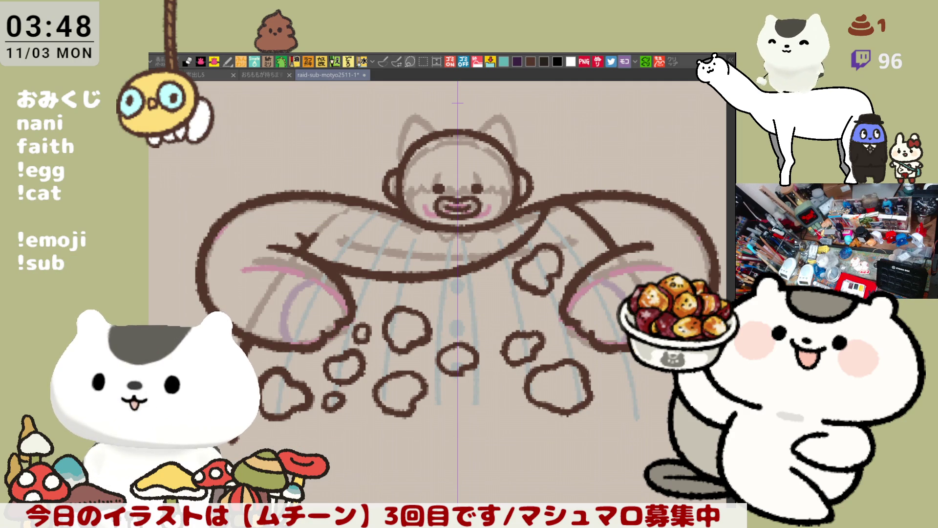
mouse_move(444, 406)
mouse_down()
mouse_move(411, 332)
mouse_move(419, 354)
mouse_up()
Draw a thick orange line under the caveman and trace an outline around it for filling
mouse_move(259, 390)
mouse_down()
mouse_move(665, 390)
mouse_move(656, 414)
mouse_up()
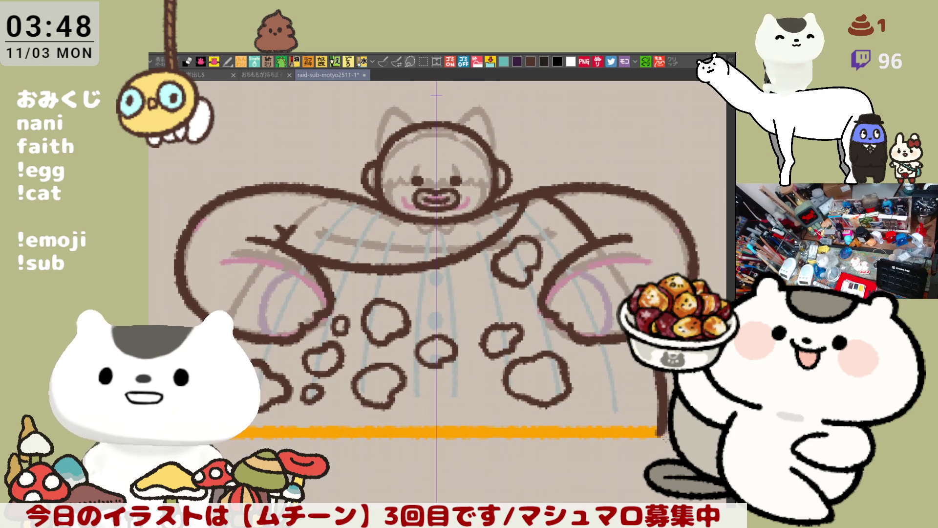
drag(657, 432, 658, 456)
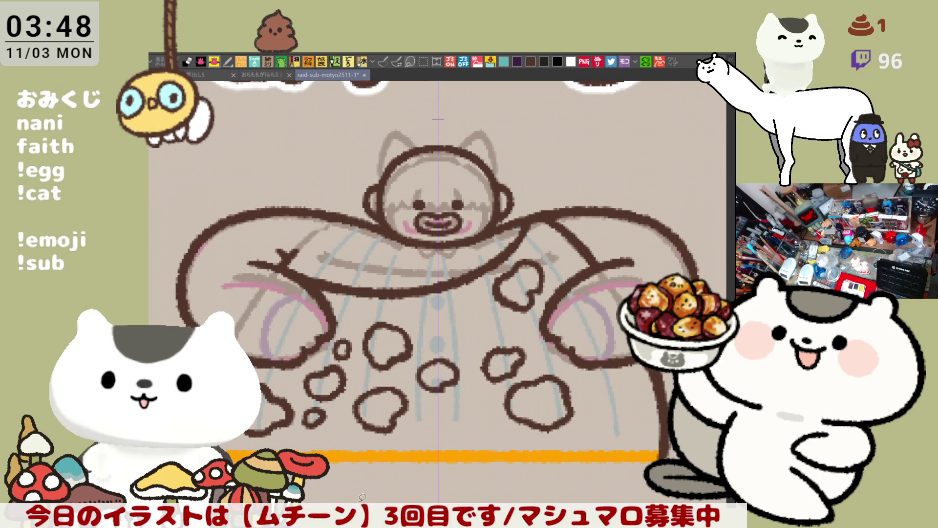
mouse_move(149, 274)
mouse_down()
mouse_move(187, 195)
mouse_move(250, 139)
mouse_move(446, 107)
mouse_move(722, 289)
mouse_up()
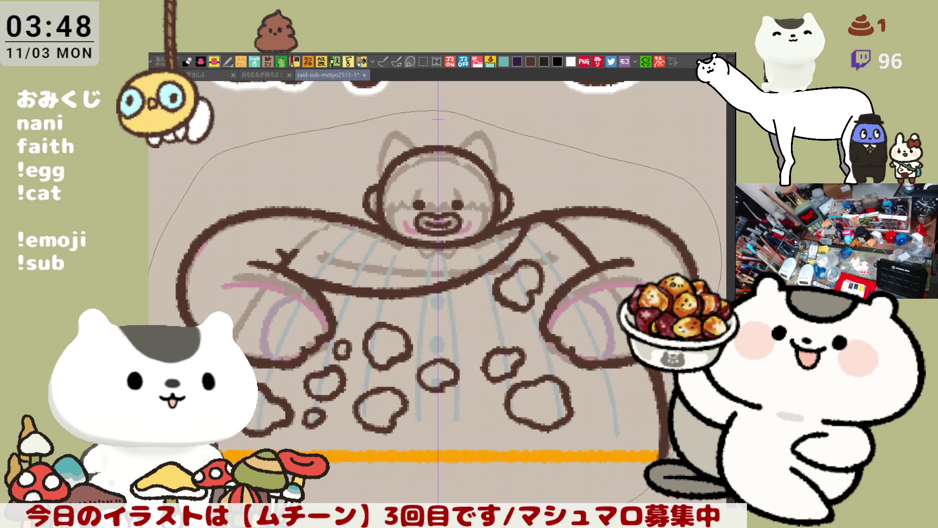
key(ctrl+z)
key(ctrl+y)
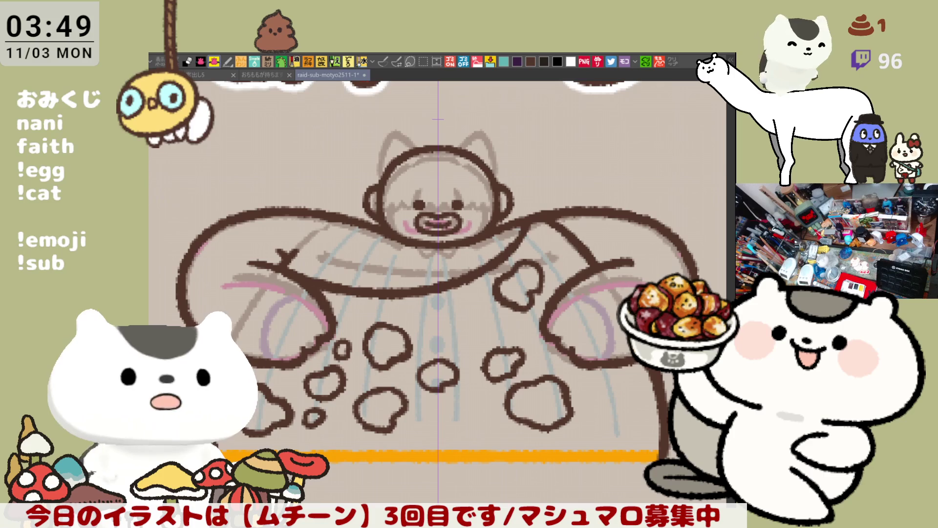
mouse_move(156, 315)
mouse_down()
mouse_move(192, 195)
mouse_move(471, 135)
mouse_move(707, 205)
mouse_move(721, 298)
mouse_up()
Fill the figure flat orange, toggling the line art off and on to check the fill
drag(625, 490, 567, 493)
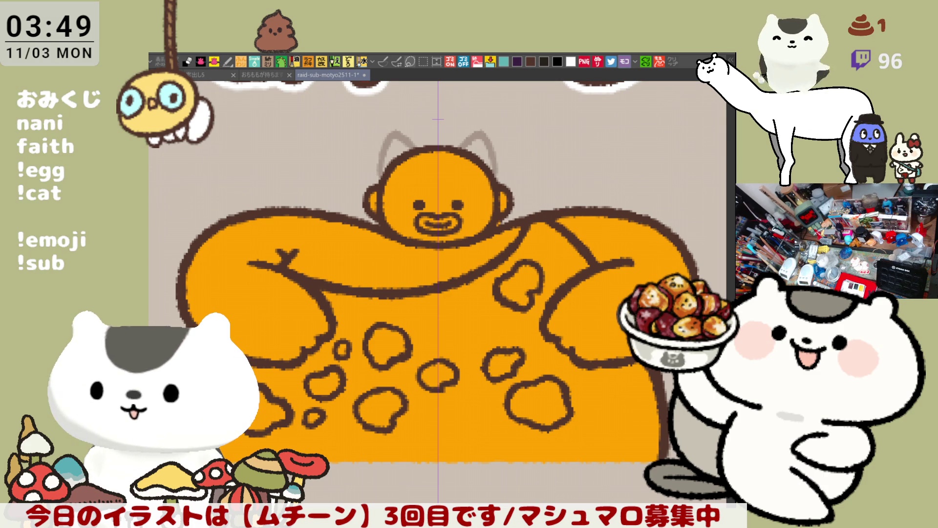
key(ctrl+comma)
key(ctrl+comma)
key(ctrl+comma)
key(ctrl+comma)
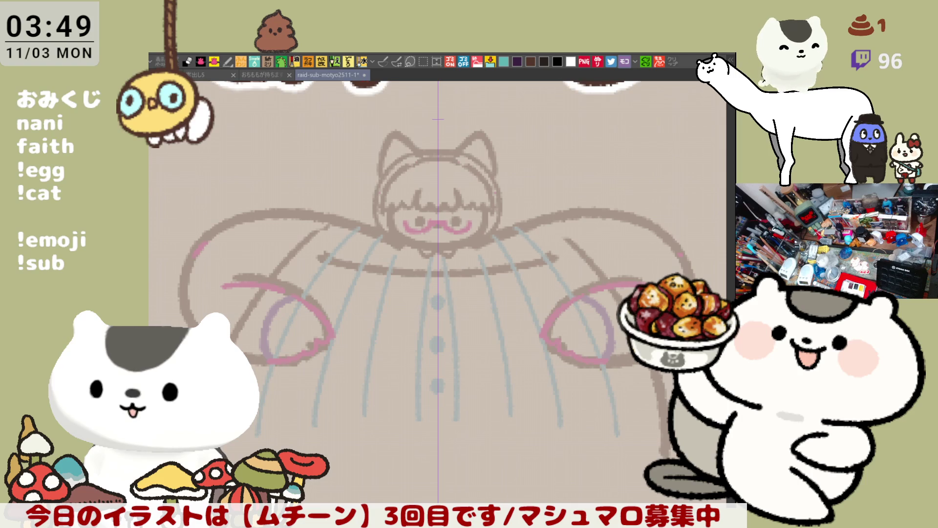
key(ctrl+comma)
key(ctrl+comma)
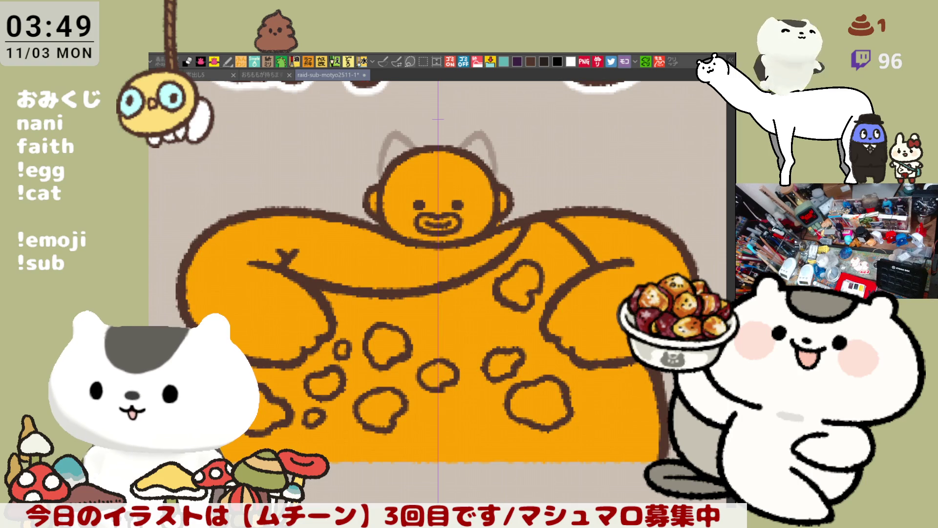
drag(405, 240, 443, 272)
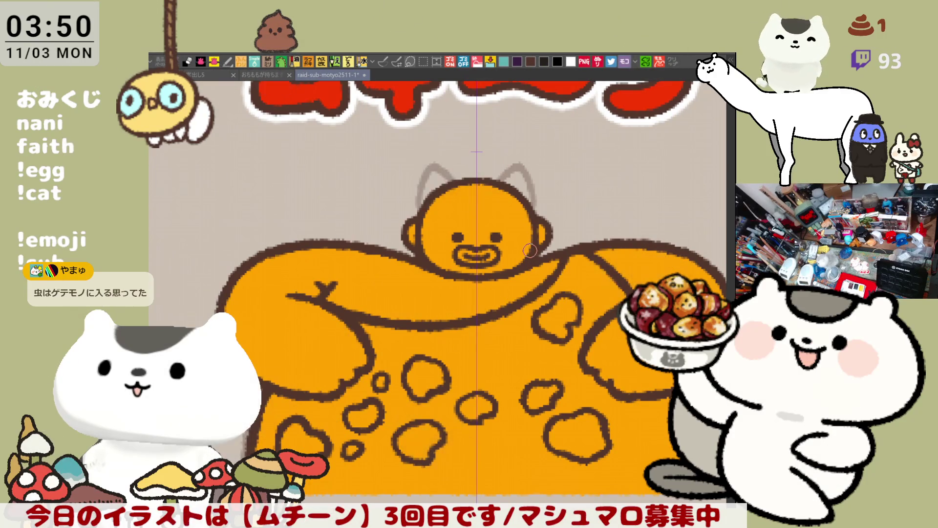
scroll(524, 271, up, 2)
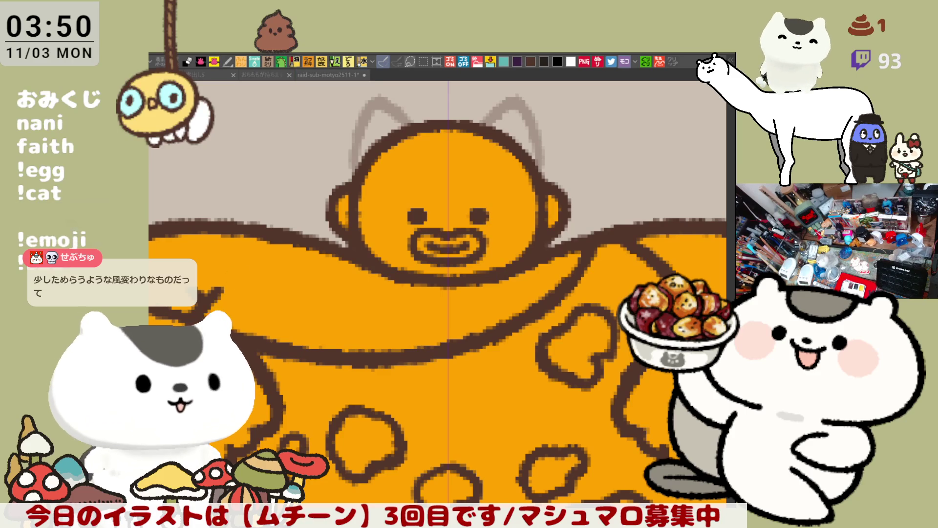
click(361, 274)
Fill the caveman's face, ears and arms peach and its mouth pink
click(428, 179)
drag(530, 339, 418, 293)
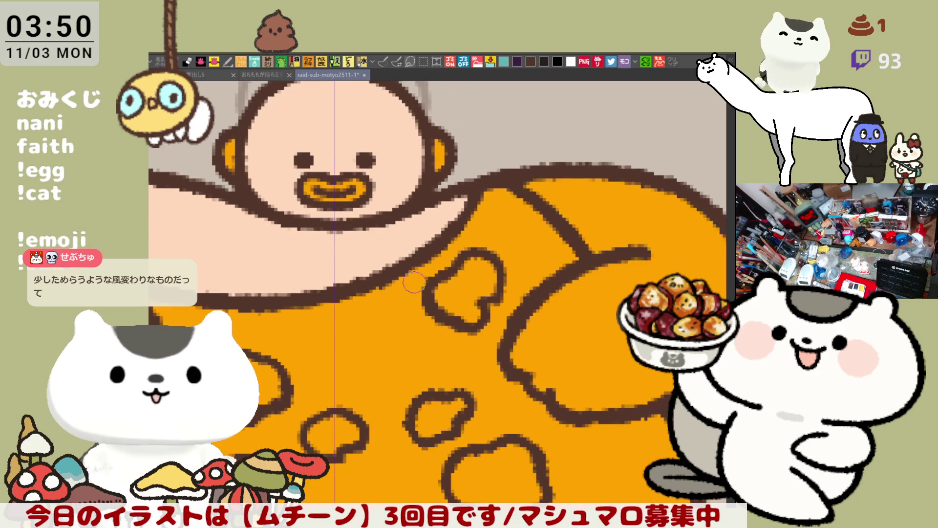
click(585, 313)
drag(427, 129, 537, 188)
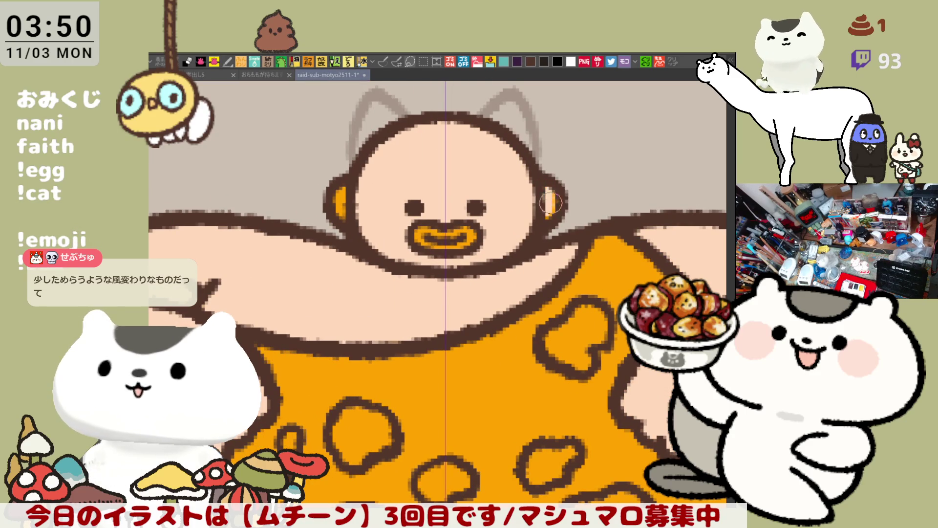
click(340, 200)
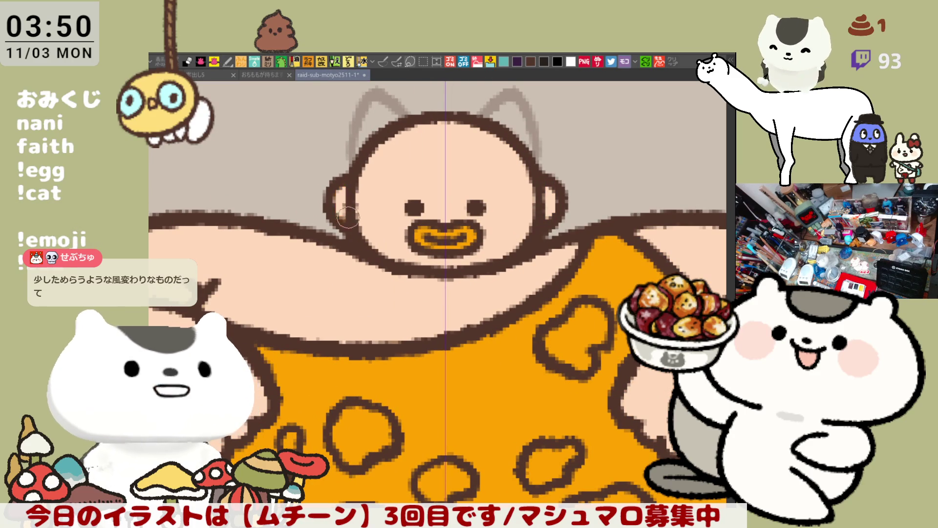
click(383, 61)
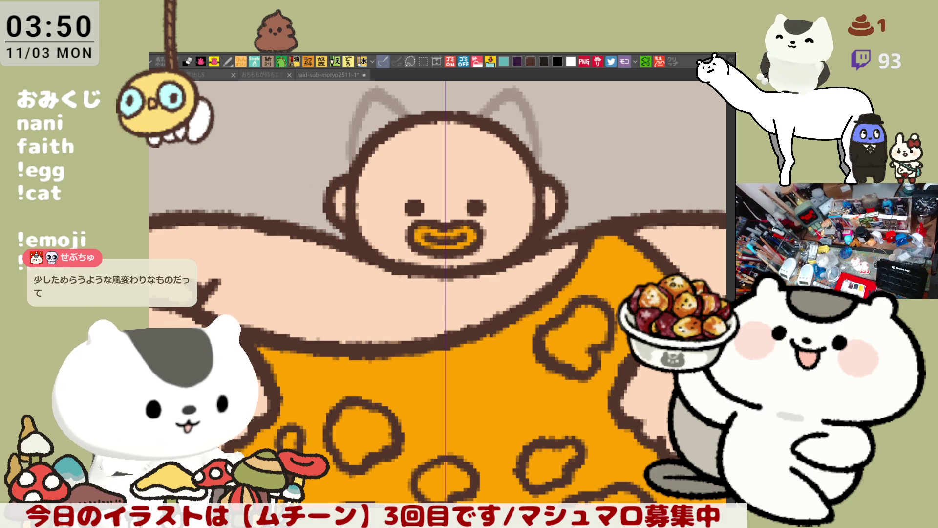
click(457, 235)
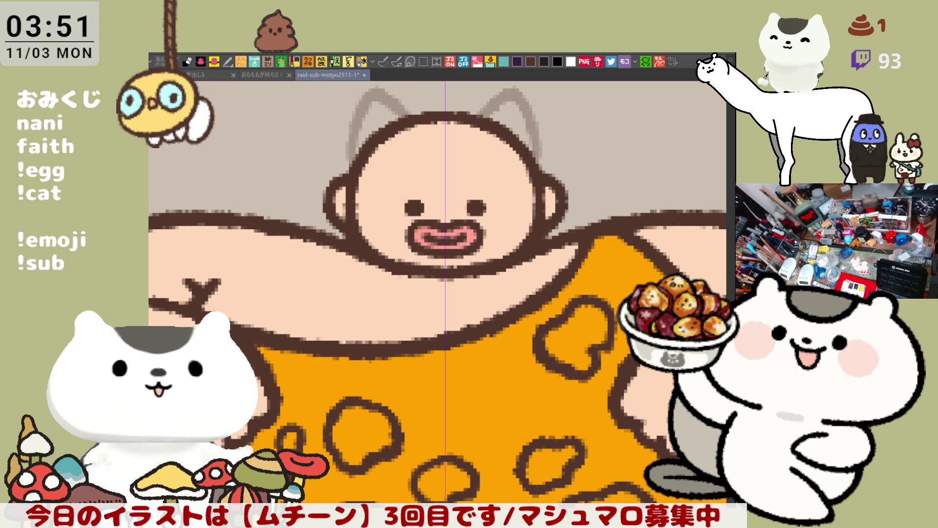
Airbrush pink blush on both cheeks, shoulders and forearms
click(384, 62)
mouse_move(399, 214)
mouse_down()
mouse_move(376, 231)
mouse_move(396, 221)
mouse_up()
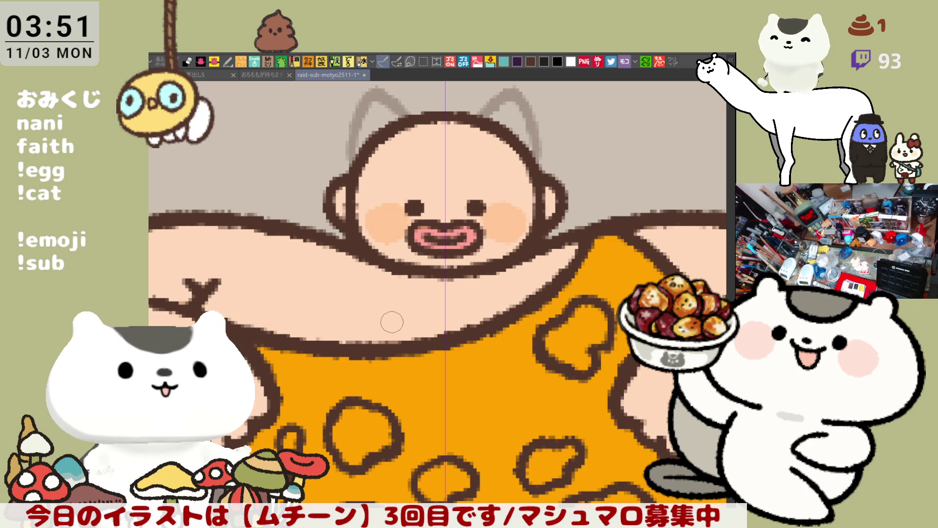
scroll(392, 322, down, 3)
mouse_move(550, 268)
mouse_down()
mouse_move(557, 286)
mouse_move(552, 259)
mouse_move(571, 291)
mouse_move(557, 296)
mouse_up()
mouse_move(455, 316)
mouse_down()
mouse_move(491, 359)
mouse_move(457, 322)
mouse_move(481, 342)
mouse_move(464, 337)
mouse_up()
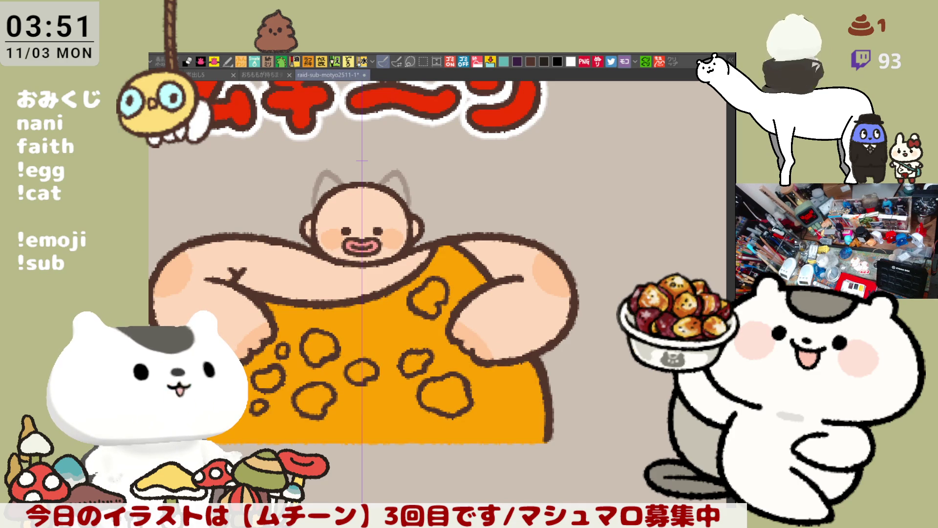
Preview a dark maroon apron, revert to orange, and toggle the fills to check line art
key(ctrl+y)
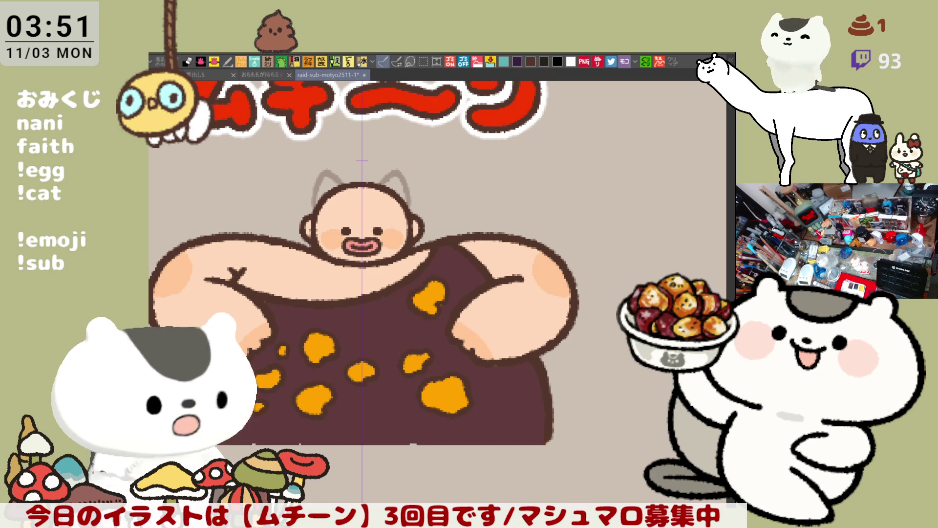
key(ctrl+z)
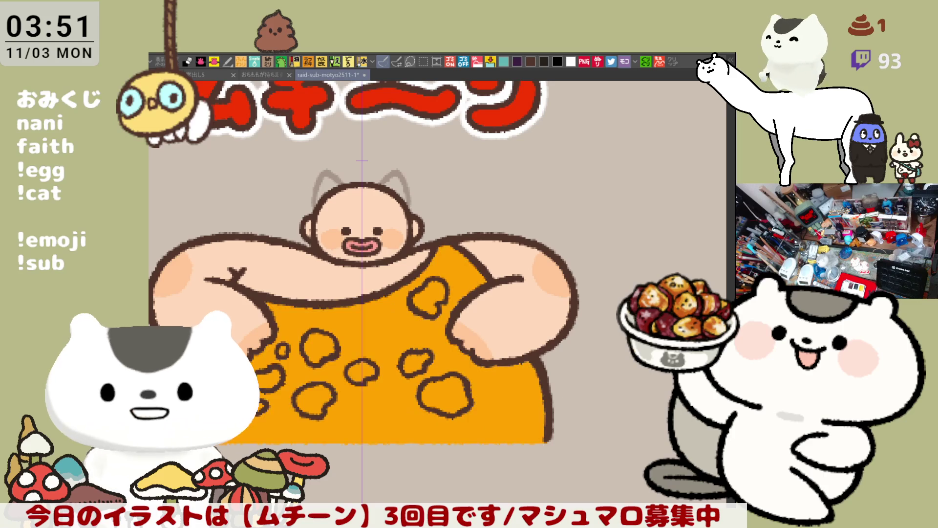
key(ctrl+z)
key(ctrl+y)
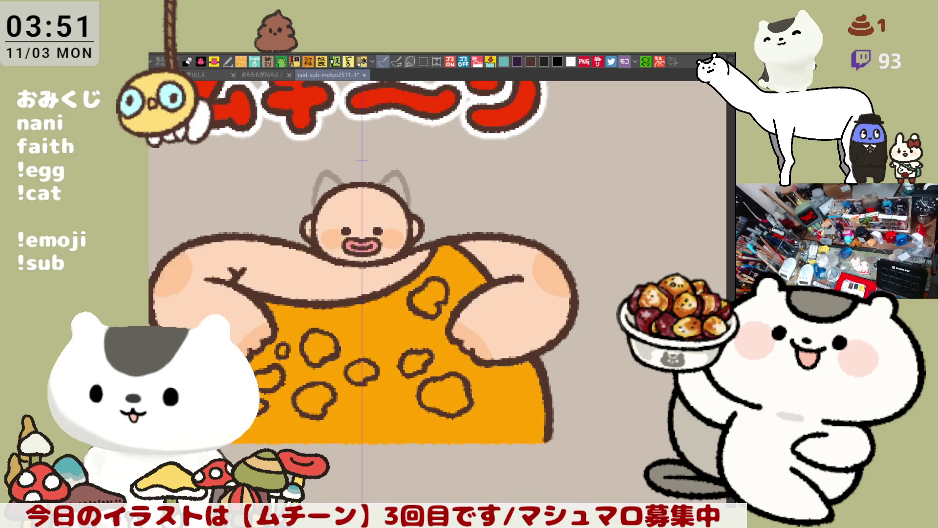
key(ctrl+y)
key(ctrl+z)
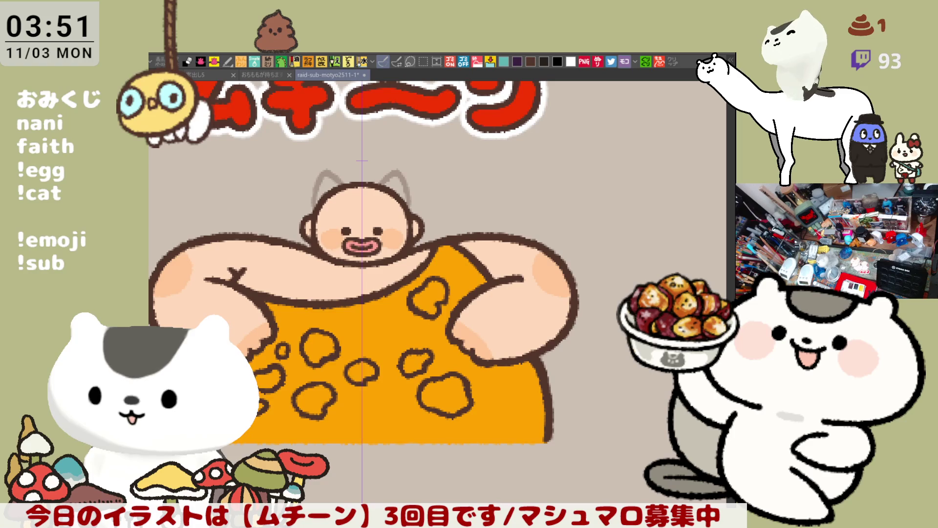
click(312, 406)
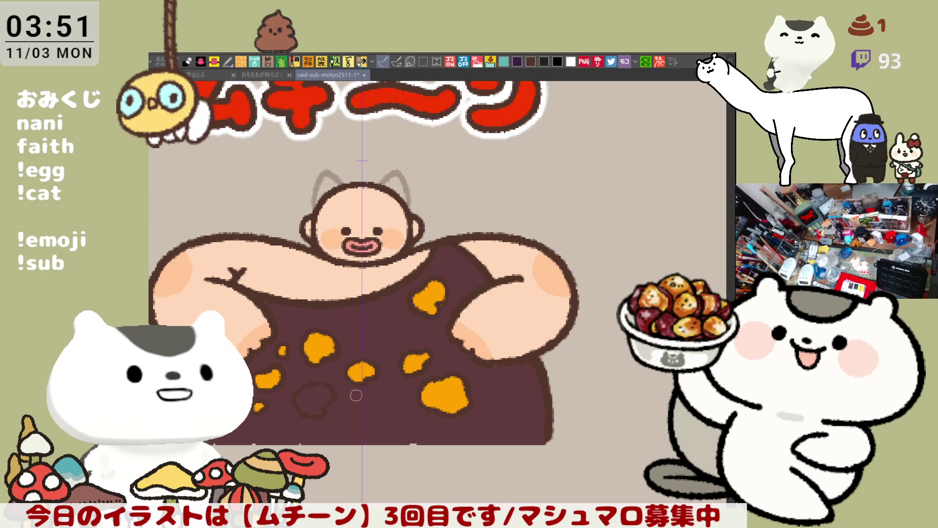
key(ctrl+z)
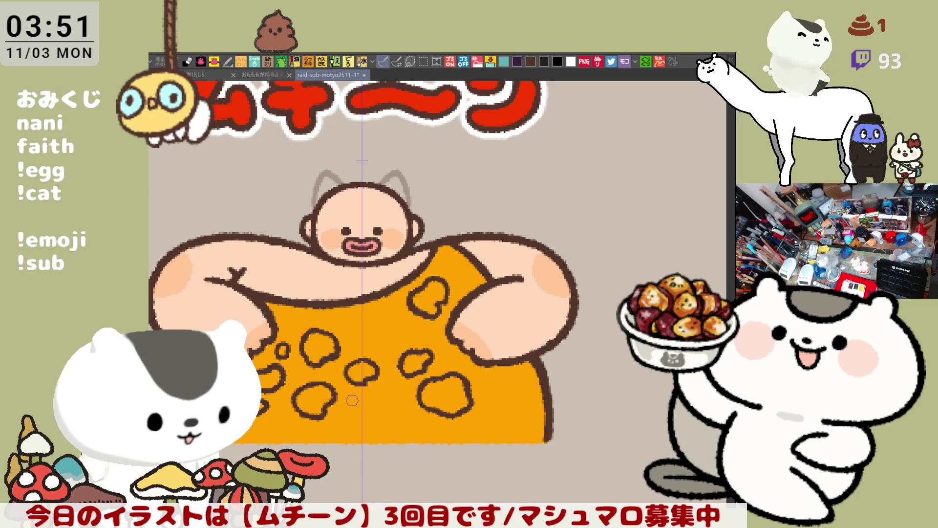
key(ctrl+z)
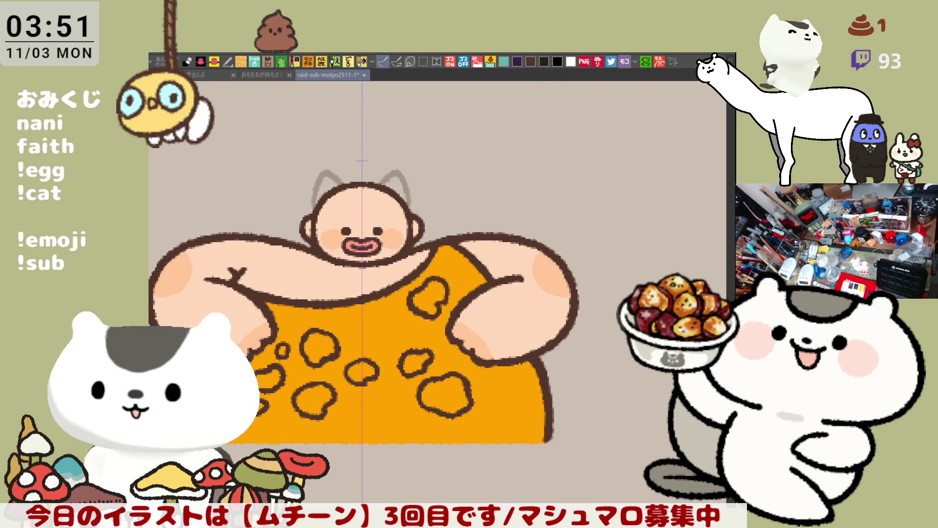
key(ctrl+y)
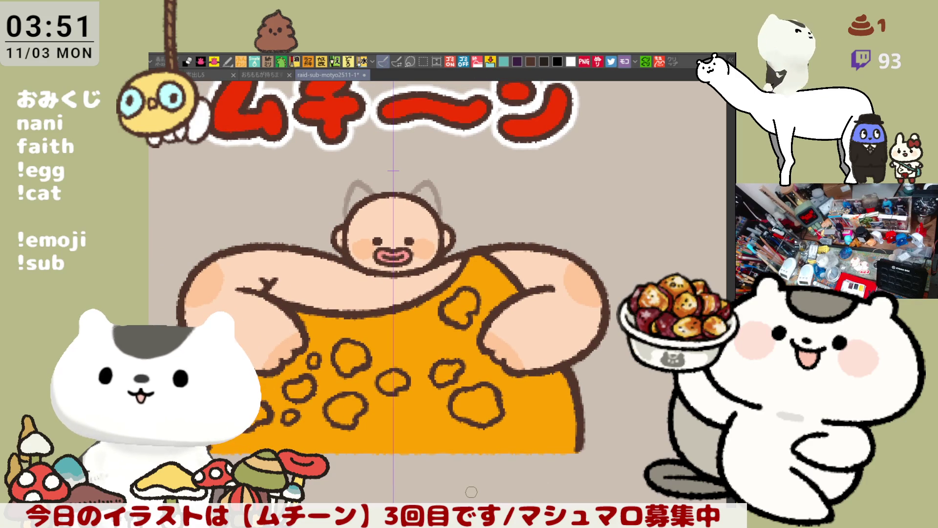
Zoom into the apron, test dark strokes over a spot, then undo them and hide the colour fills
scroll(470, 491, up, 2)
scroll(470, 492, up, 2)
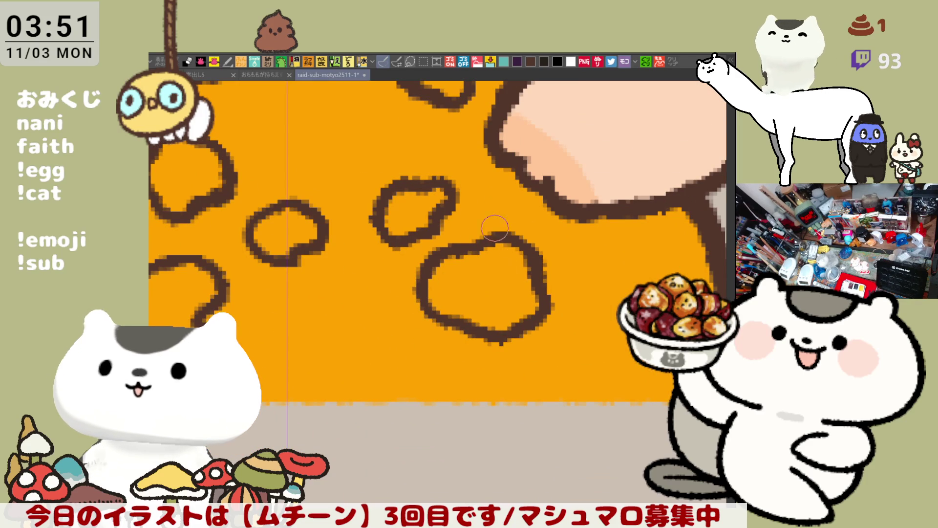
drag(491, 218, 484, 328)
drag(508, 189, 488, 320)
drag(512, 191, 521, 323)
key(ctrl+z)
key(ctrl+z)
key(ctrl+z)
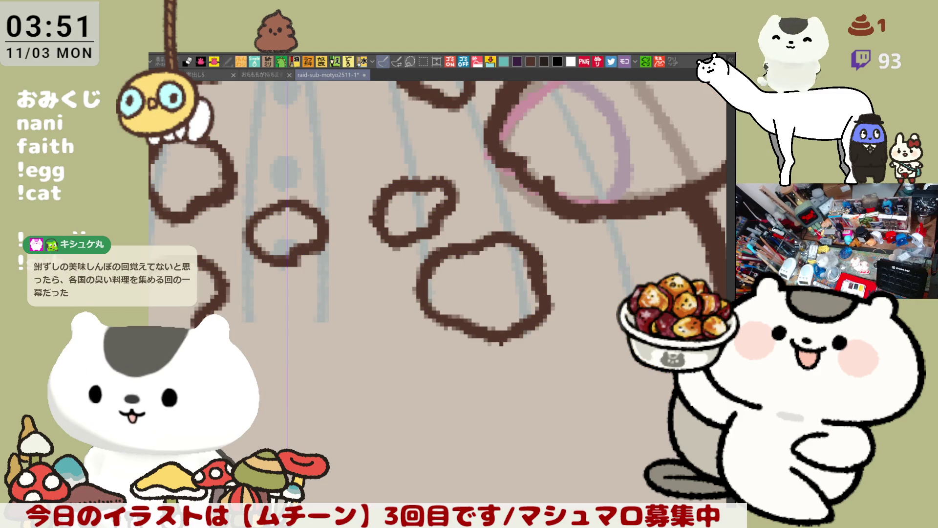
drag(410, 423, 527, 454)
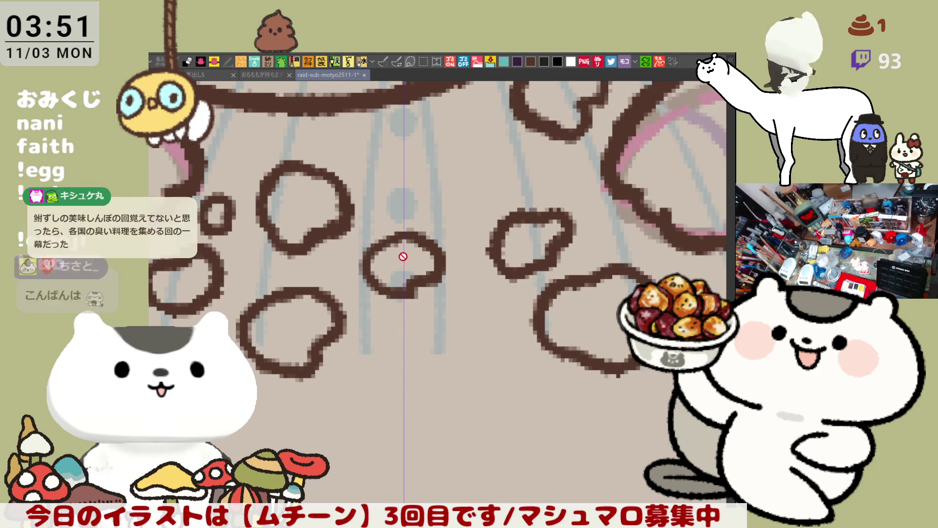
Show the colour fills again and zoom out to check the gacha sheet, then back in
scroll(410, 308, down, 5)
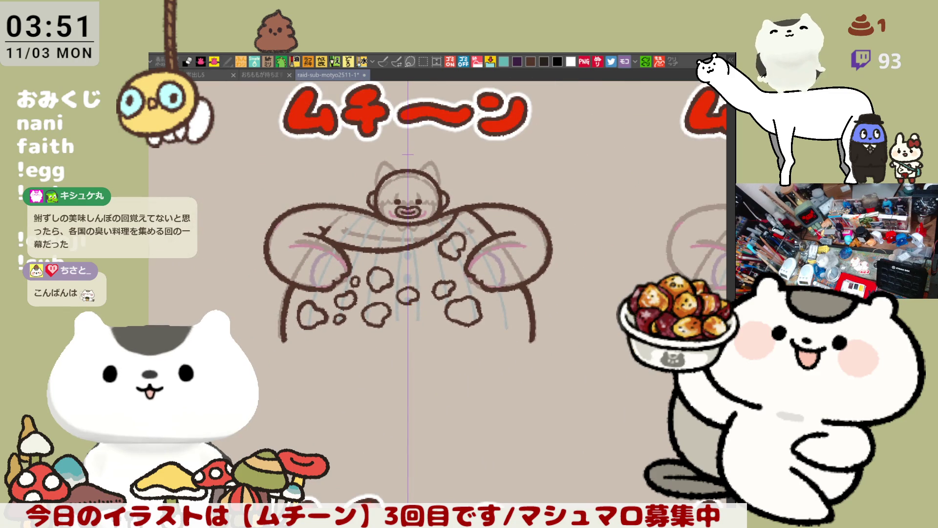
key(ctrl+z)
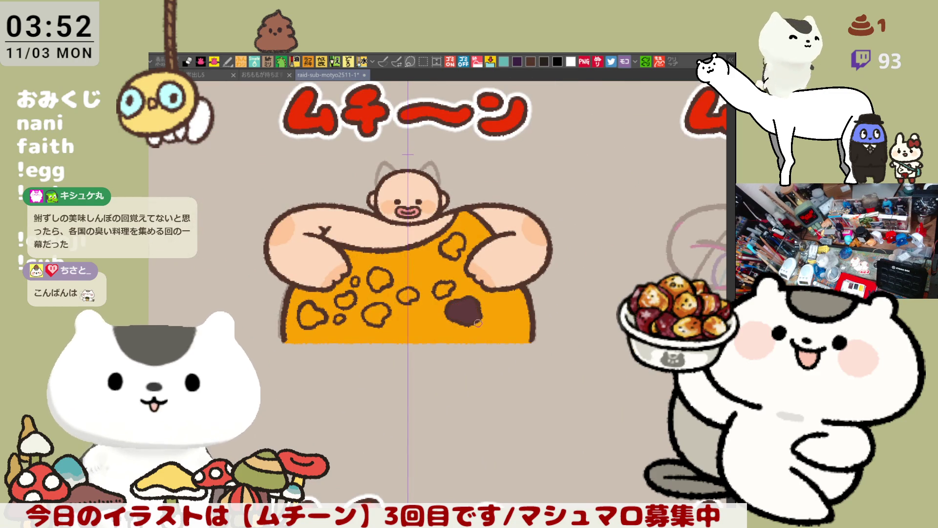
scroll(466, 308, down, 2)
scroll(592, 367, down, 2)
scroll(593, 367, down, 2)
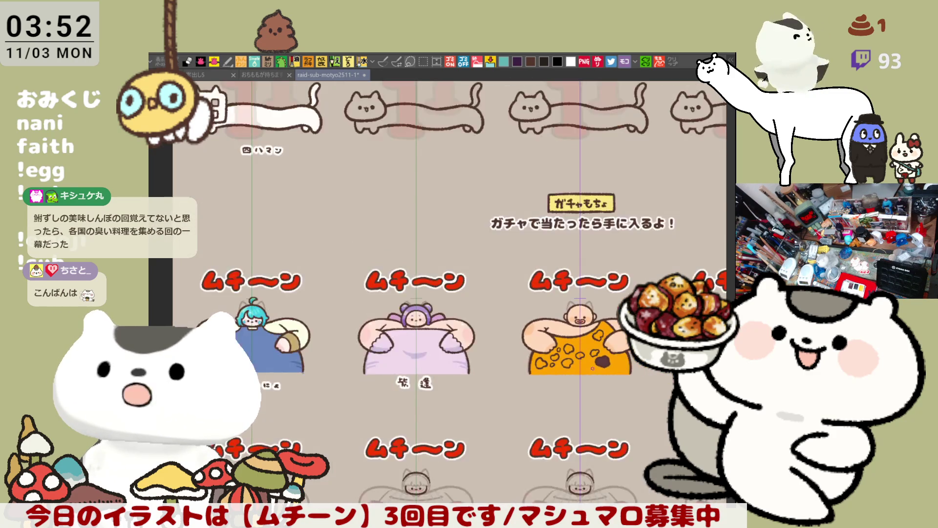
scroll(593, 366, up, 6)
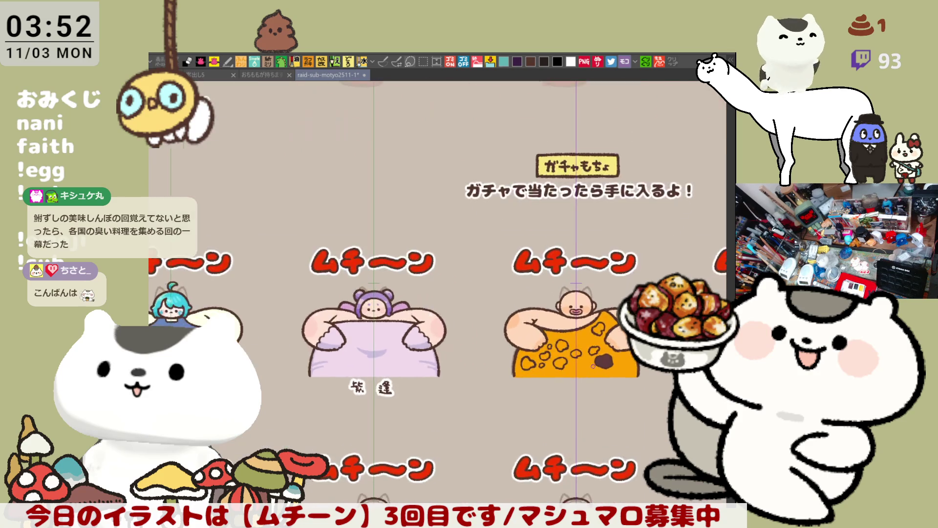
scroll(593, 366, up, 2)
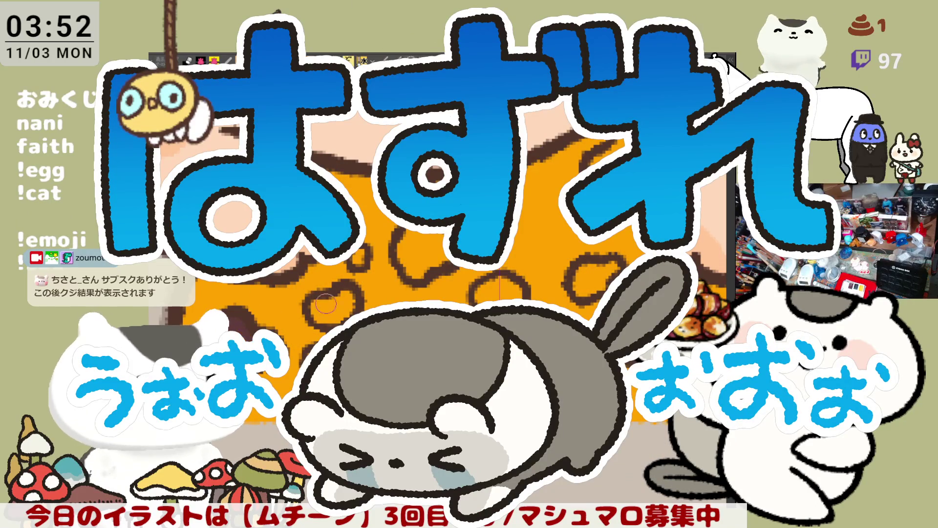
Fill three apron spot rings dark brown
click(336, 301)
click(497, 288)
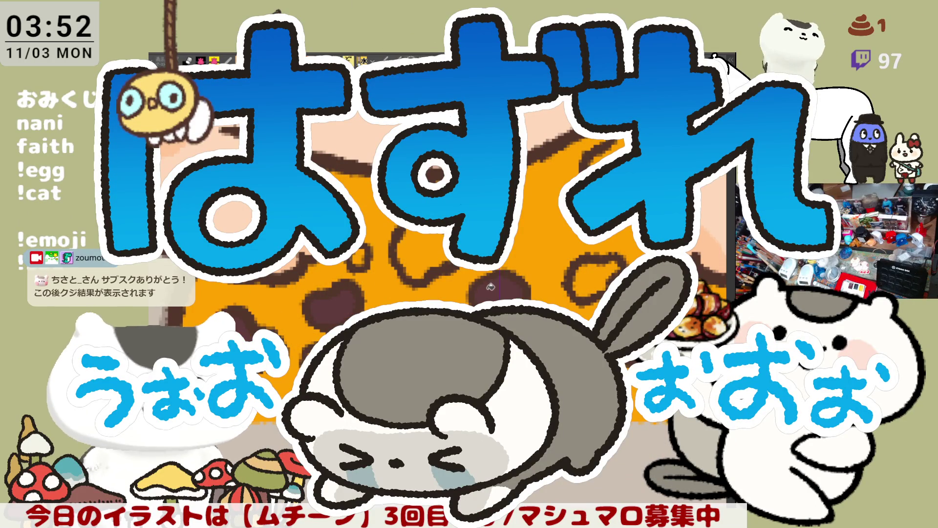
click(585, 264)
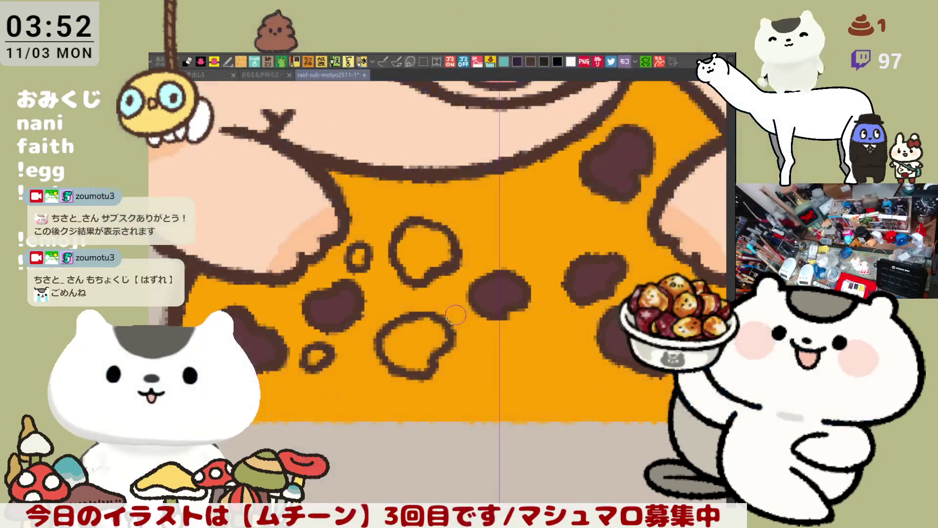
click(432, 341)
click(439, 244)
click(364, 259)
click(331, 349)
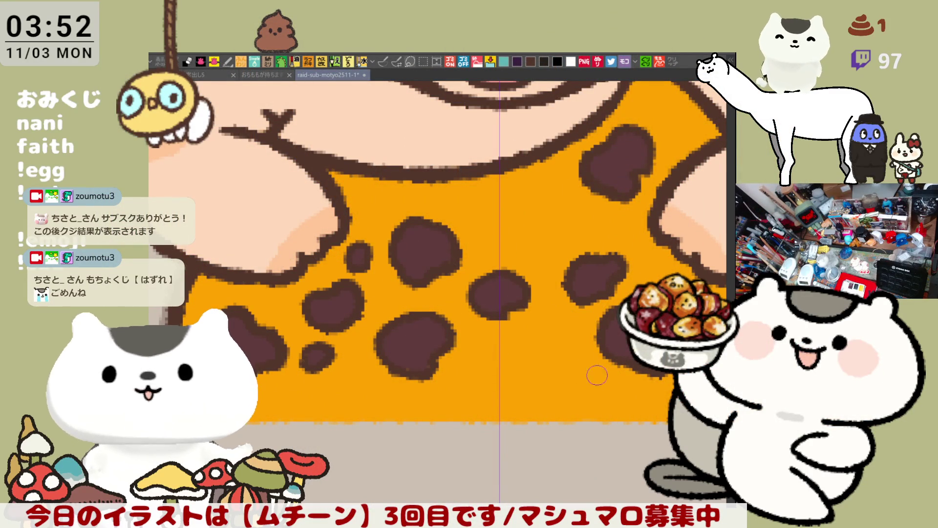
drag(609, 371, 562, 378)
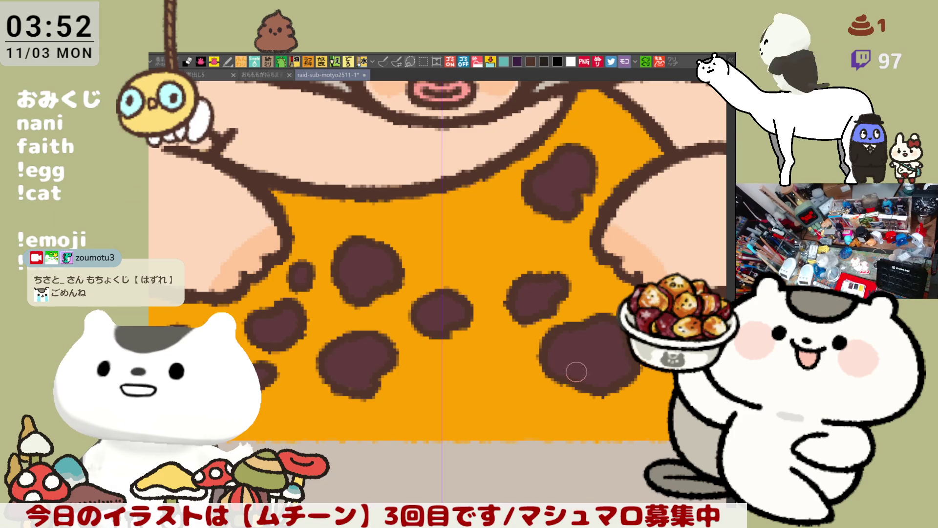
drag(534, 305, 563, 367)
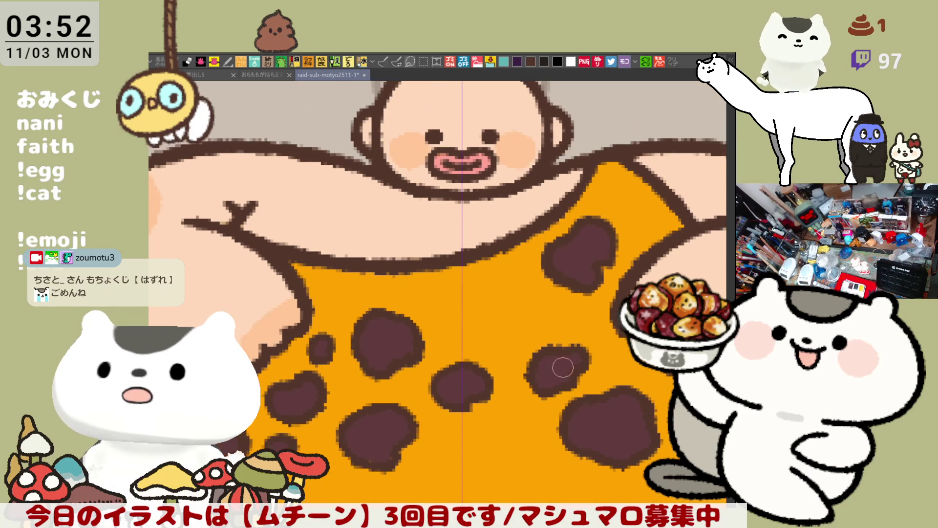
scroll(563, 367, down, 5)
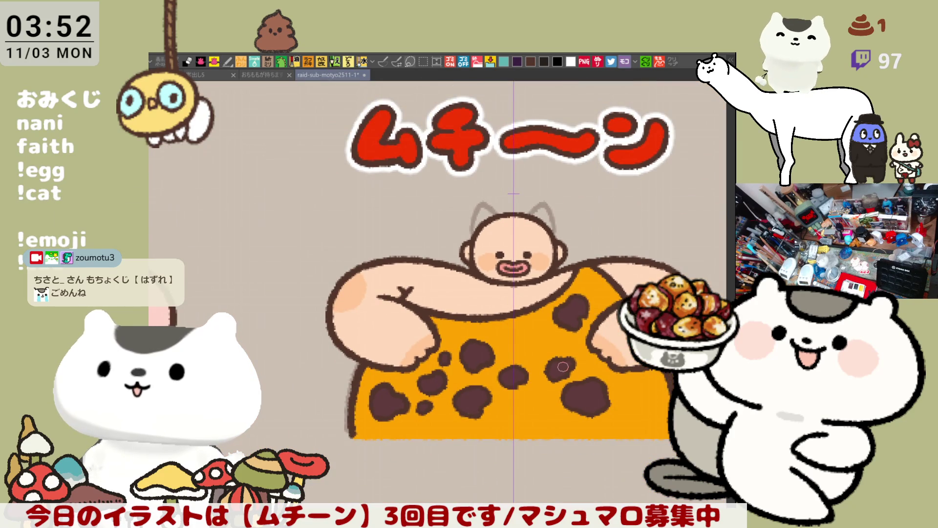
scroll(563, 366, up, 3)
scroll(563, 367, up, 2)
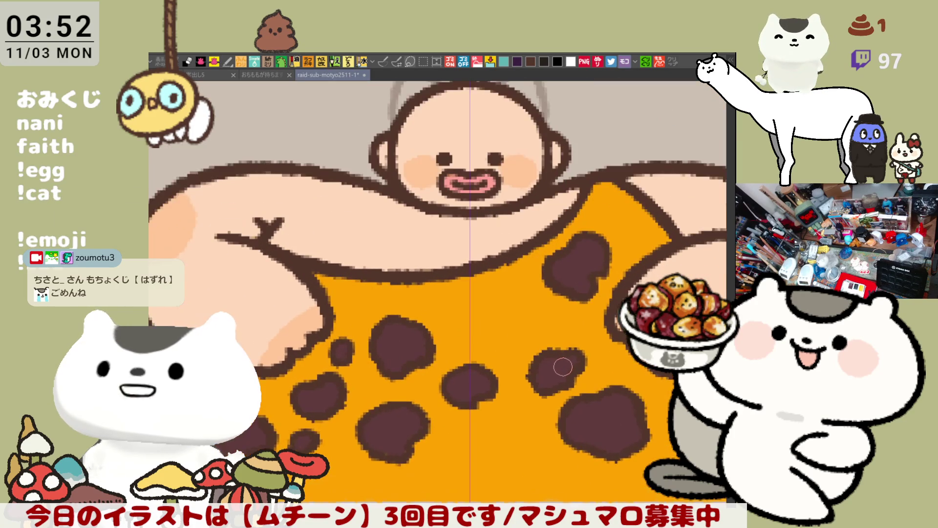
scroll(563, 366, down, 1)
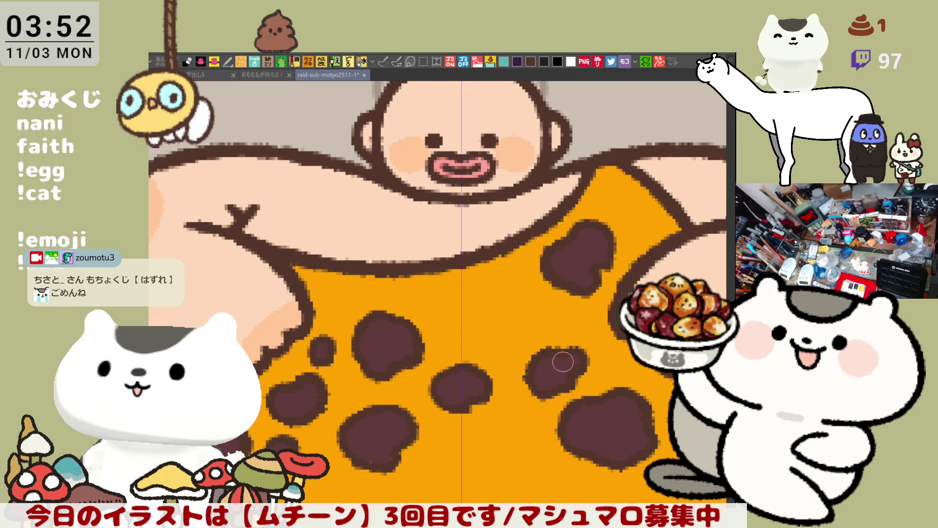
scroll(563, 361, down, 1)
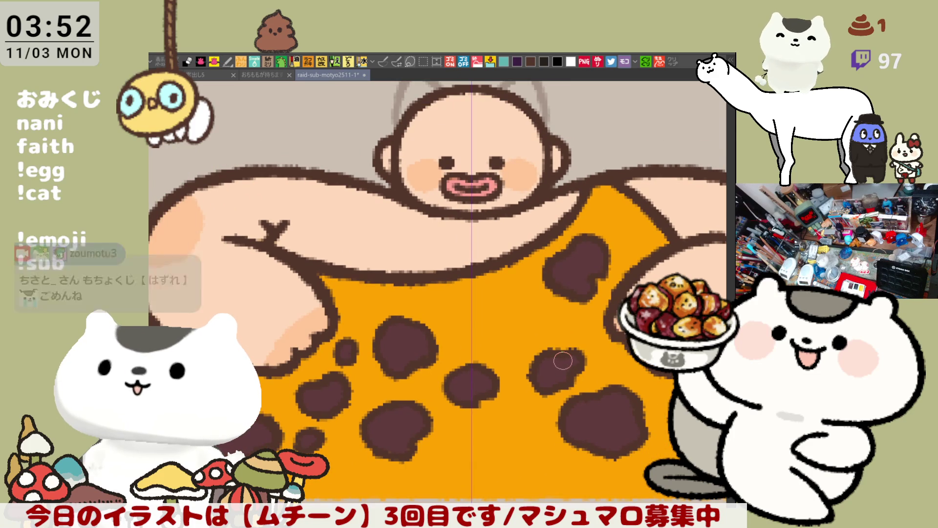
scroll(562, 361, down, 5)
scroll(563, 360, down, 1)
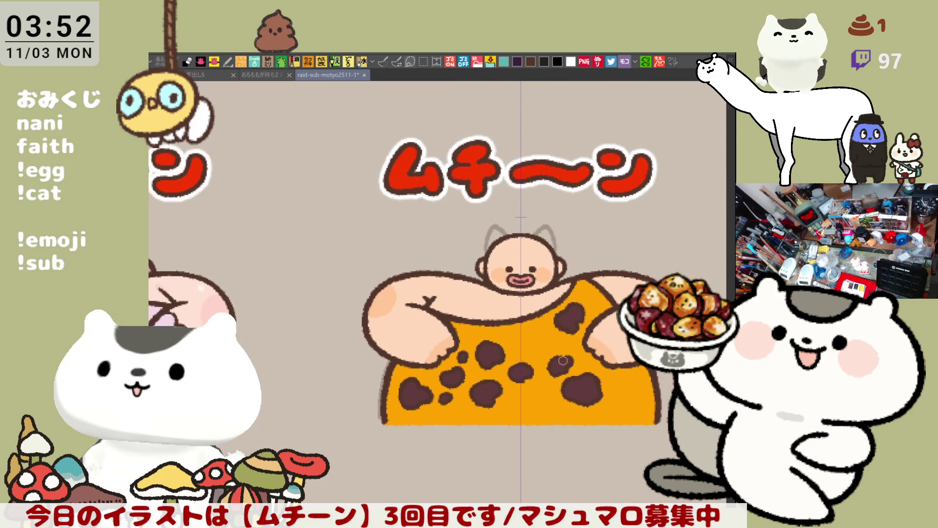
scroll(557, 358, up, 5)
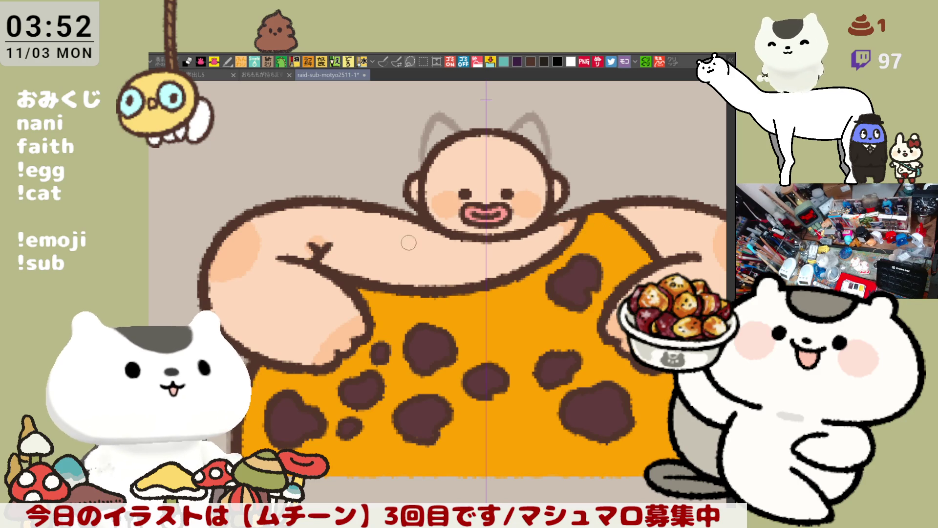
Dab a white shine highlight on the caveman's bald head
drag(665, 365, 582, 341)
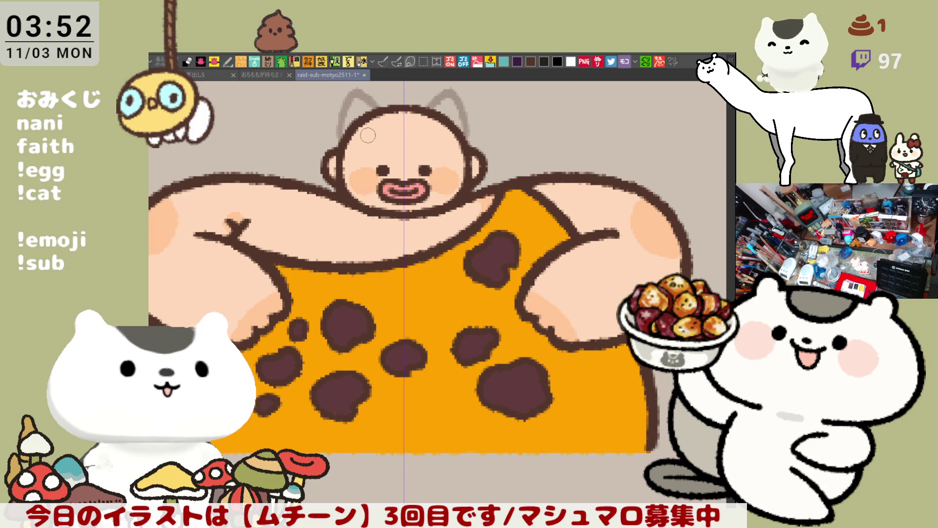
click(372, 135)
scroll(398, 136, down, 5)
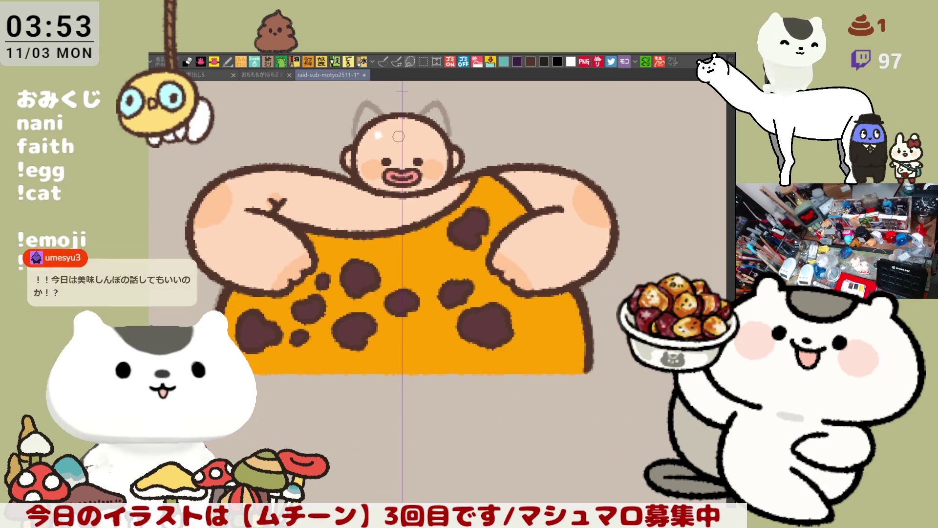
scroll(398, 136, up, 1)
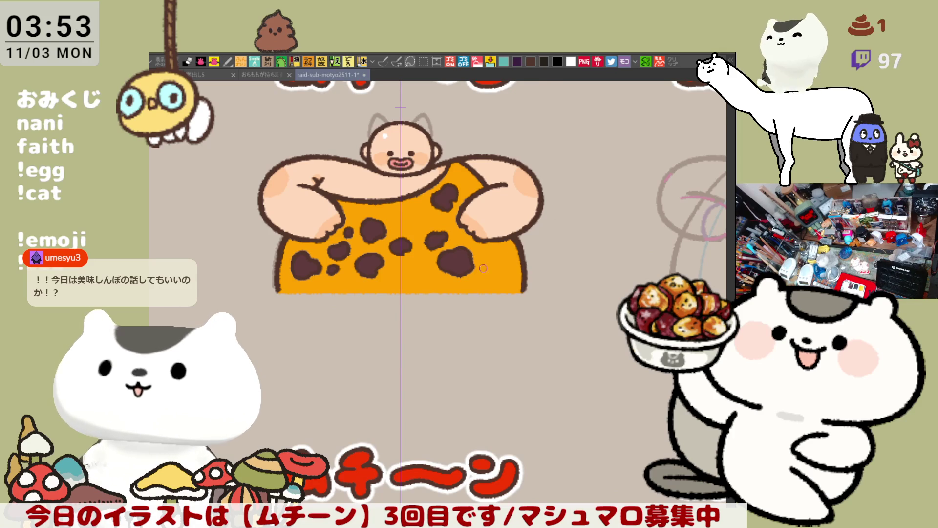
Paint darker orange shadows on the tunic's right shoulder, side and beside its spots, undoing stray strokes
drag(482, 268, 513, 291)
drag(485, 191, 507, 216)
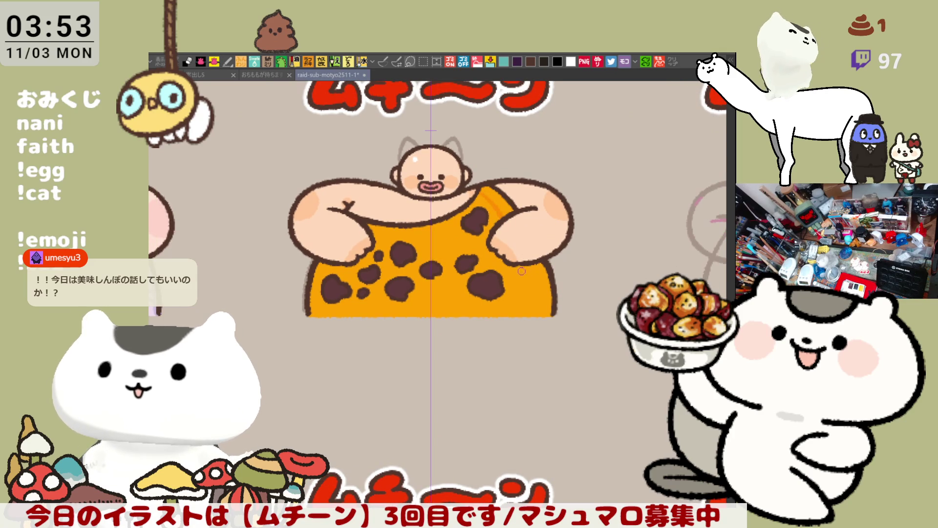
drag(522, 298, 524, 310)
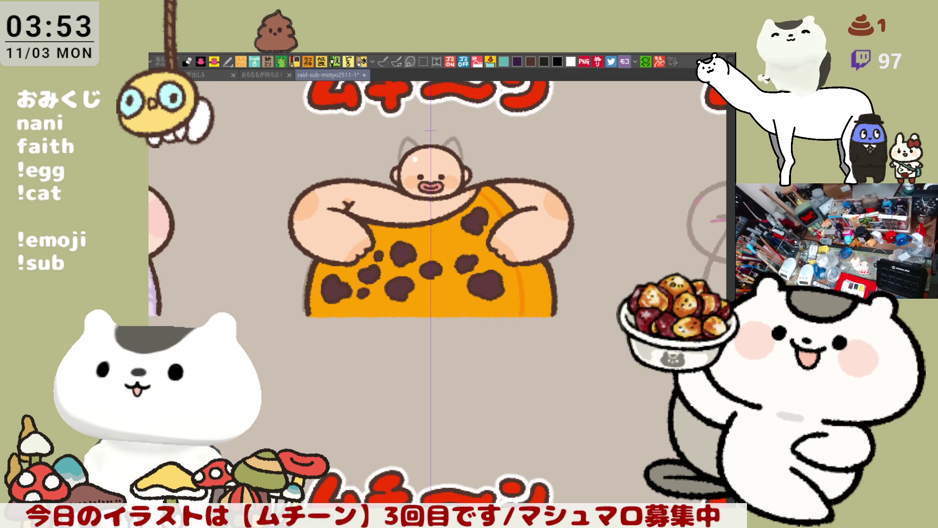
key(ctrl+z)
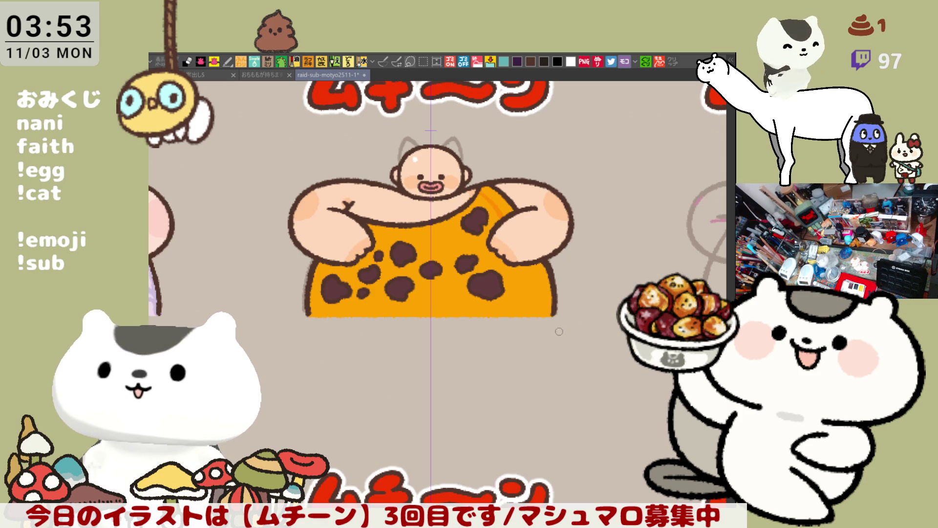
mouse_move(517, 267)
mouse_down()
mouse_move(521, 317)
mouse_move(535, 293)
mouse_move(511, 209)
mouse_up()
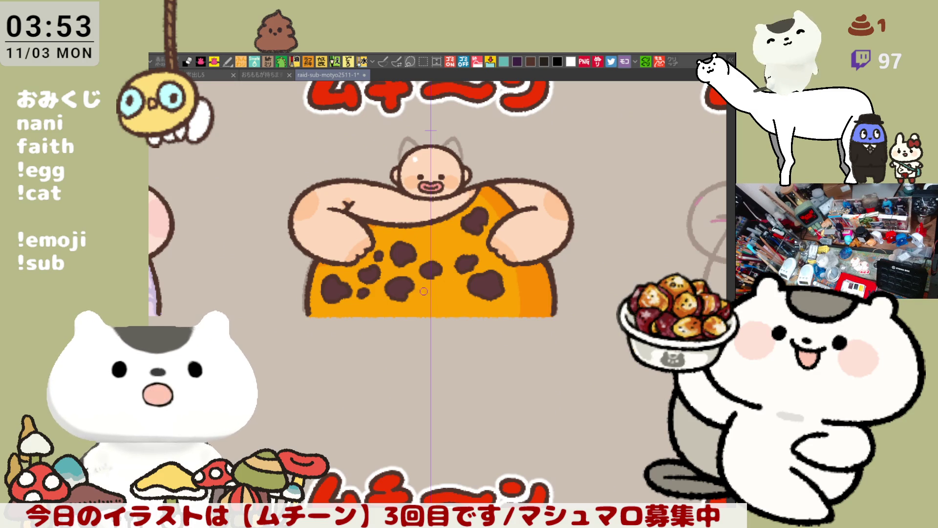
drag(392, 299, 413, 301)
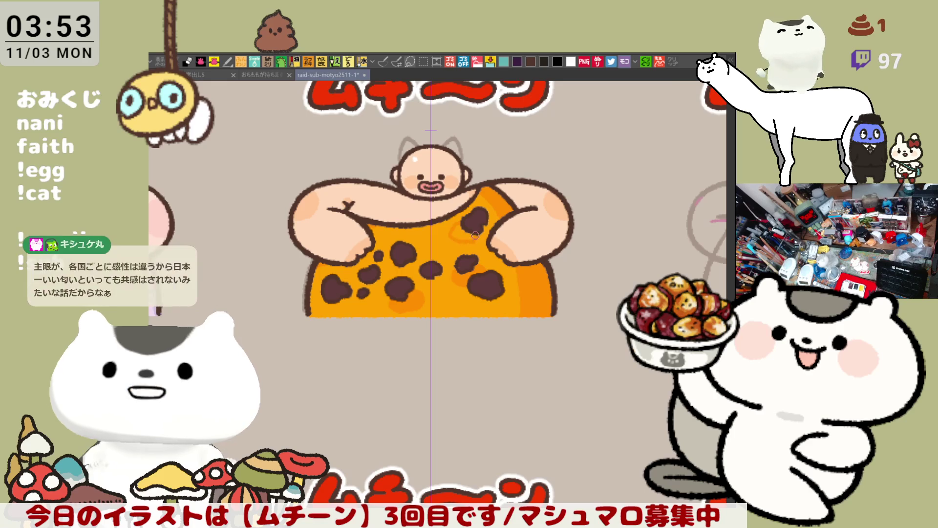
drag(462, 226, 463, 242)
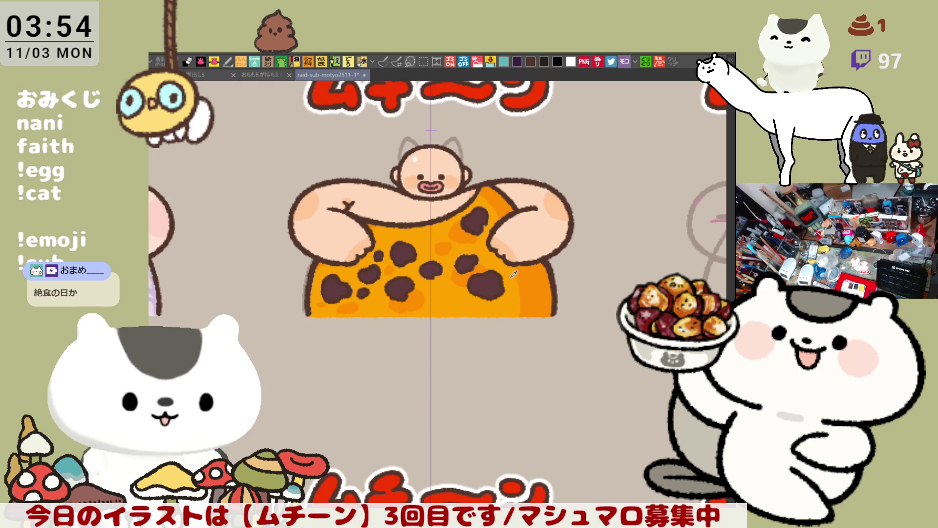
drag(531, 265, 536, 320)
key(ctrl+z)
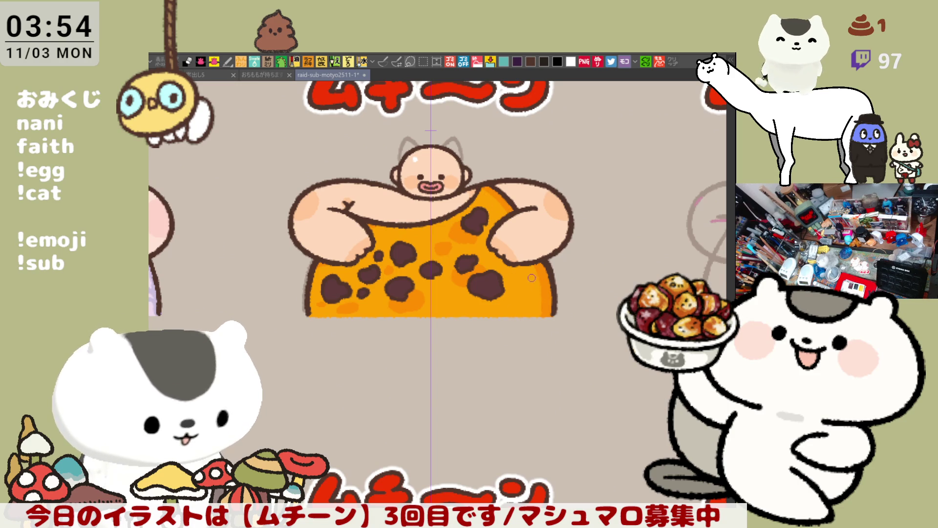
key(ctrl+z)
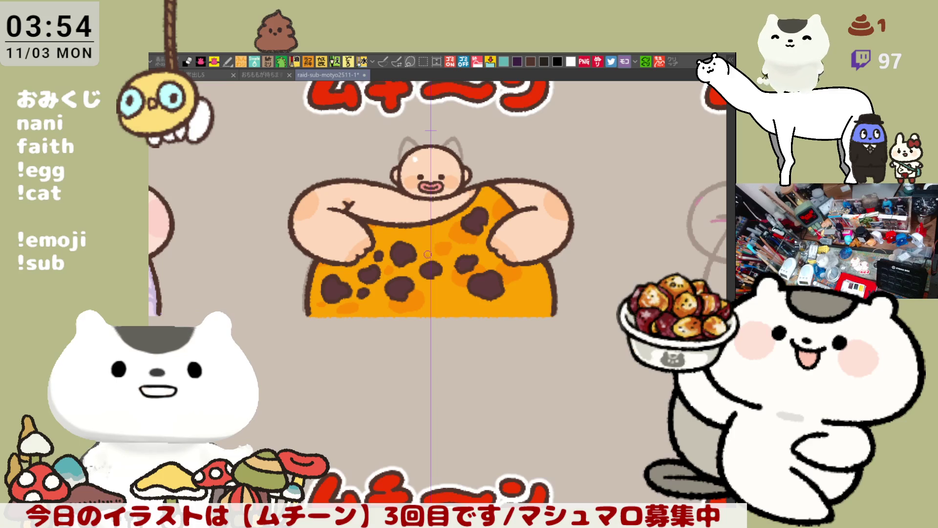
scroll(443, 251, down, 3)
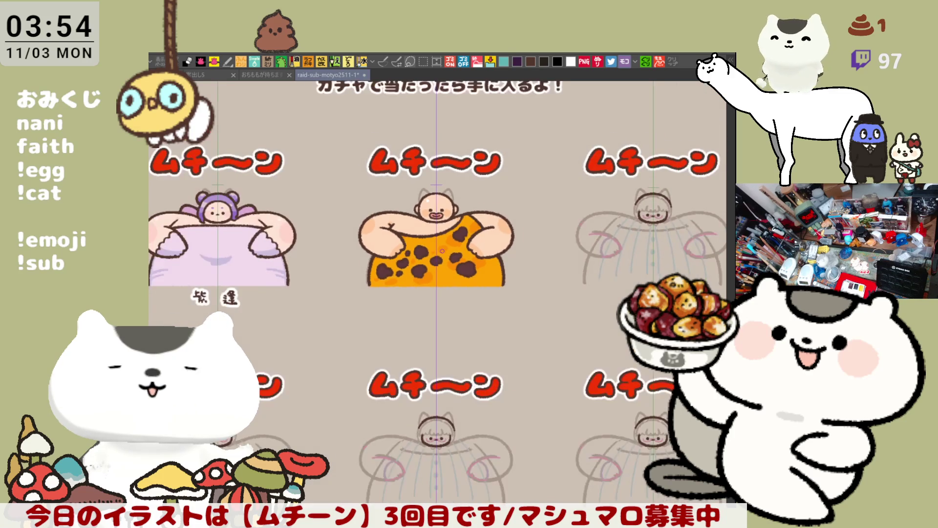
Save the file with Ctrl+S, then zoom in on the lower tunic
key(ctrl+s)
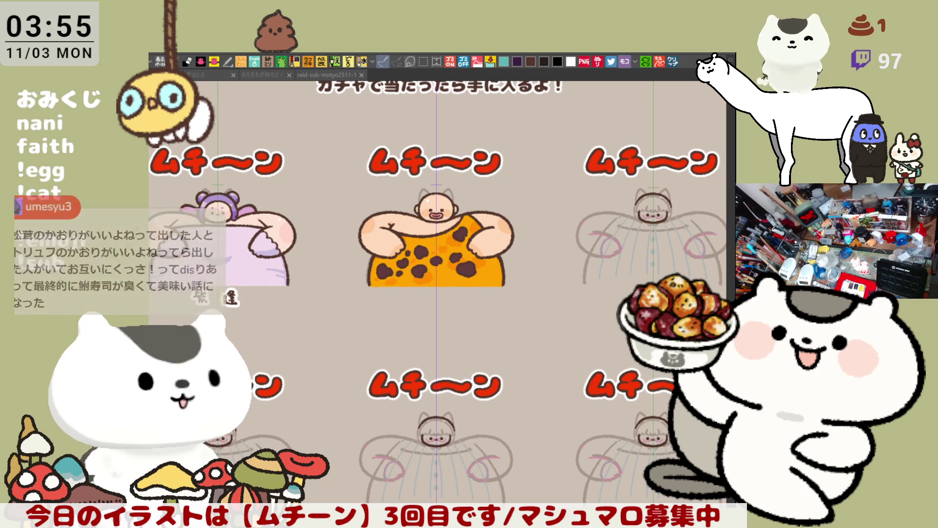
scroll(410, 293, up, 8)
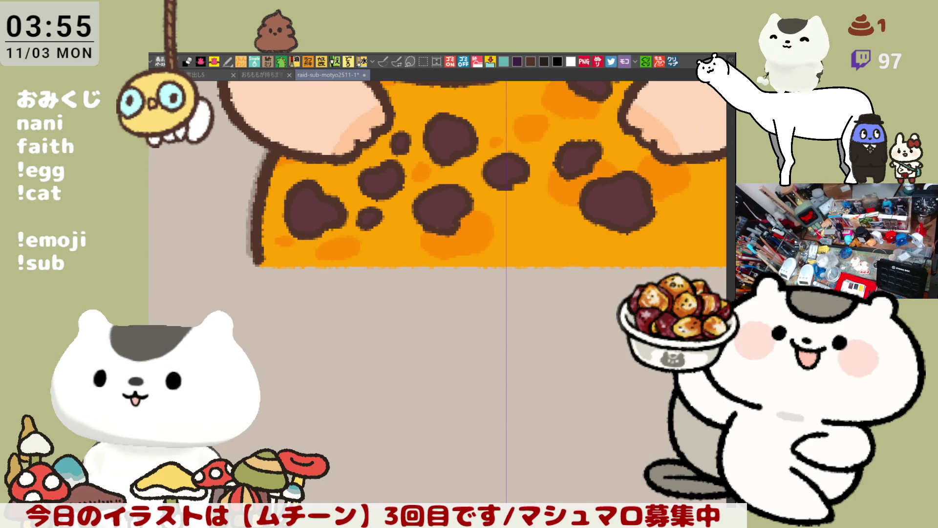
Pan and zoom to bring the empty space below the caveman's tunic into view
drag(580, 372, 547, 465)
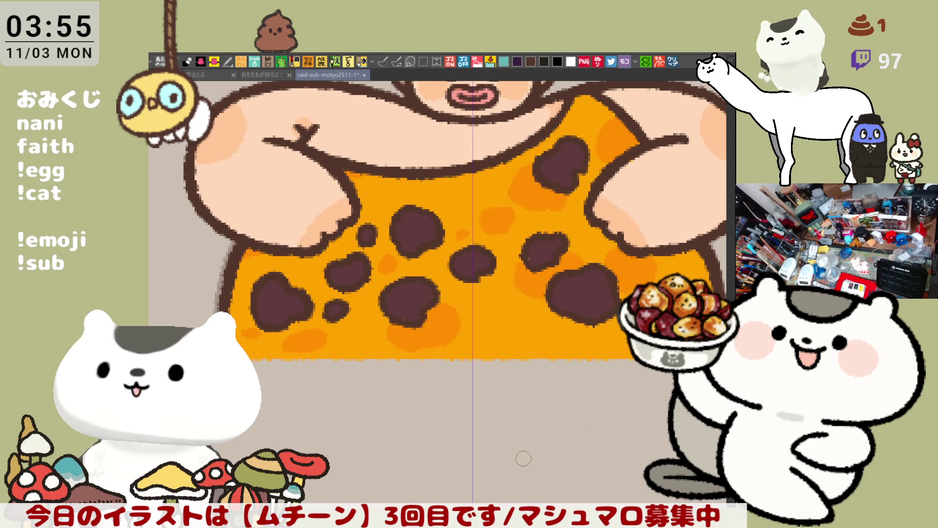
scroll(517, 460, up, 1)
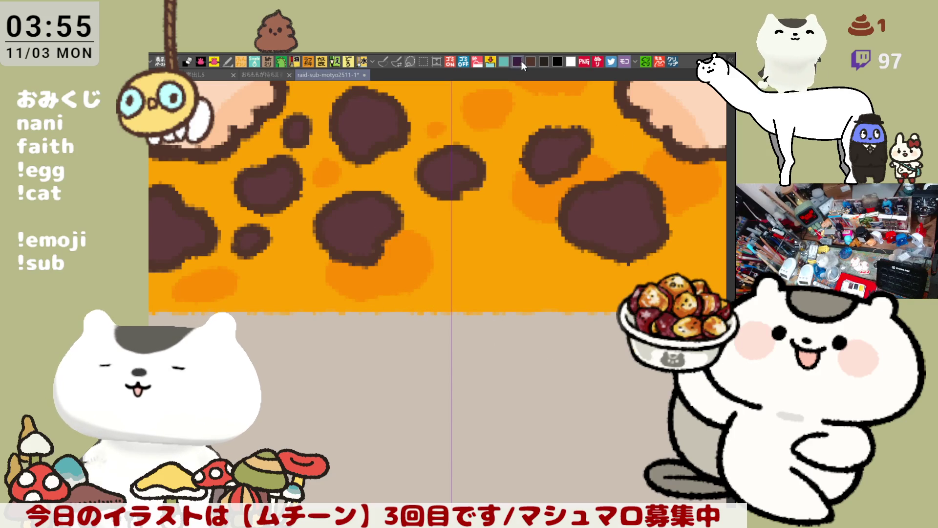
drag(361, 373, 362, 327)
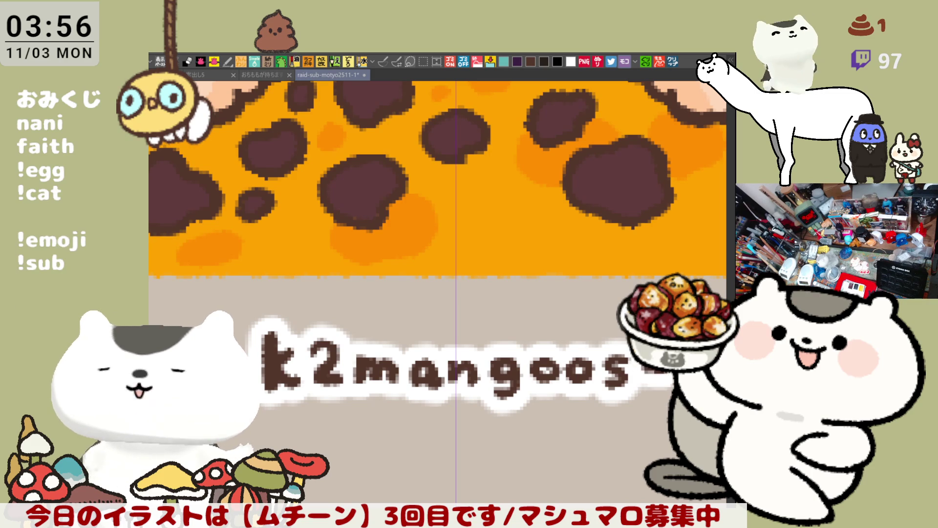
mouse_move(615, 393)
mouse_down()
mouse_move(574, 384)
mouse_move(459, 398)
mouse_move(524, 340)
mouse_up()
scroll(513, 396, down, 3)
mouse_move(600, 410)
mouse_down()
mouse_move(476, 418)
mouse_move(507, 360)
mouse_move(538, 390)
mouse_up()
drag(482, 371, 520, 391)
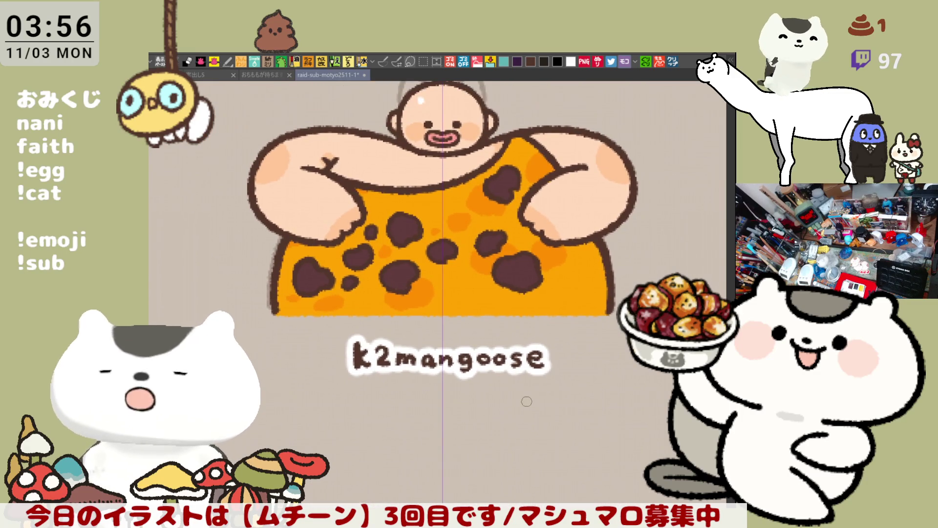
scroll(526, 401, up, 3)
drag(477, 274, 512, 357)
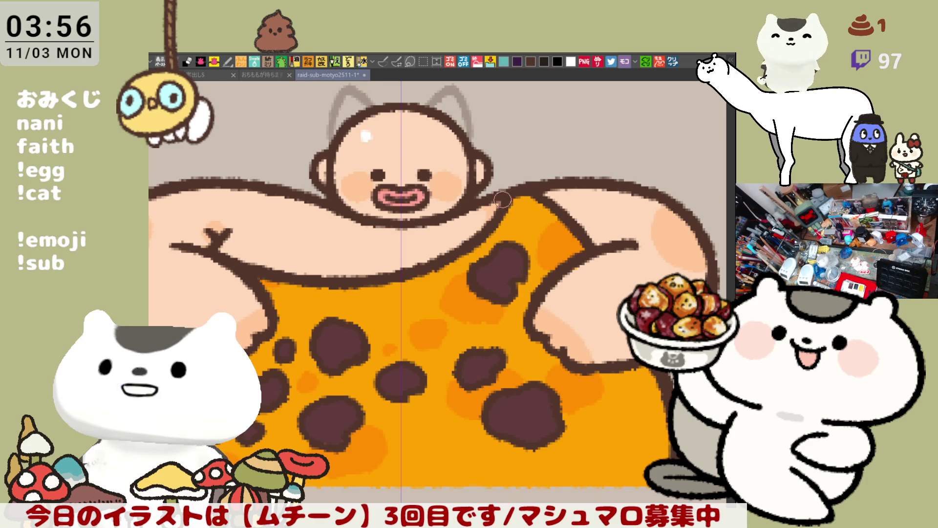
drag(443, 280, 526, 309)
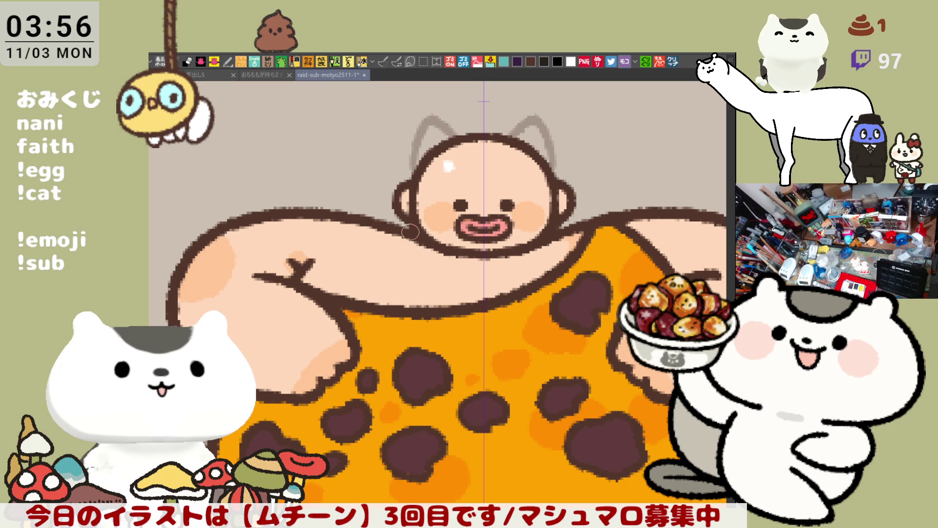
mouse_move(467, 284)
mouse_down()
mouse_move(471, 298)
mouse_move(468, 277)
mouse_move(449, 309)
mouse_move(426, 313)
mouse_move(393, 279)
mouse_move(491, 289)
mouse_move(415, 310)
mouse_move(457, 342)
mouse_up()
Zoom out and pan left to center the cat-hooded chibi sketch next to the caveman
scroll(458, 341, down, 8)
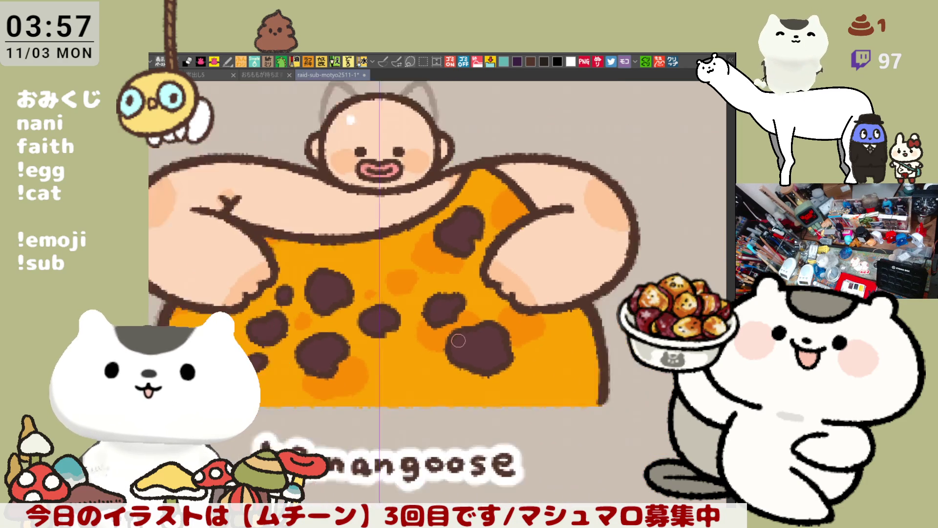
scroll(458, 341, down, 2)
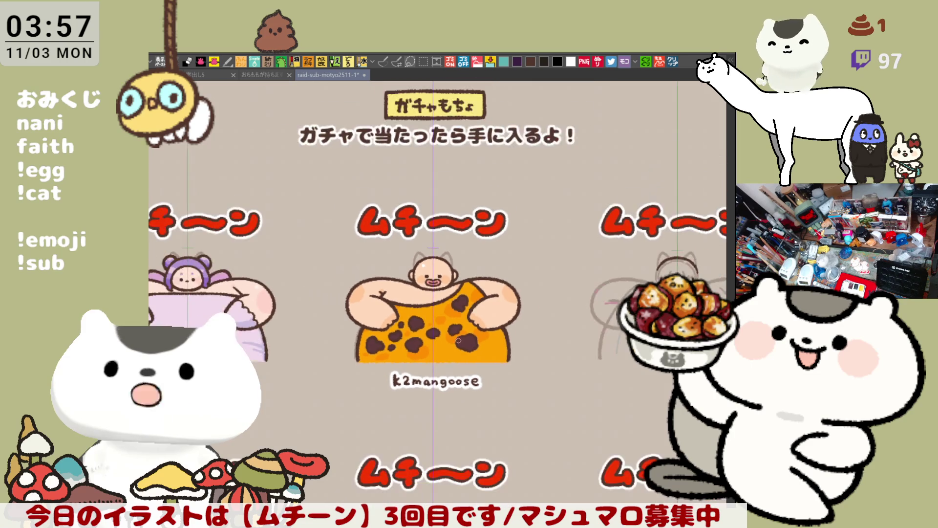
scroll(458, 340, up, 5)
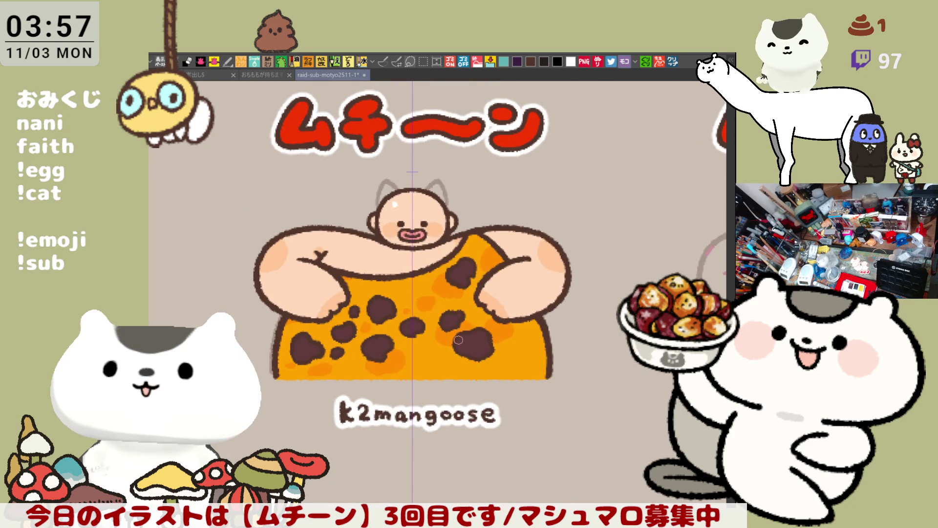
drag(527, 324, 312, 329)
drag(517, 432, 392, 418)
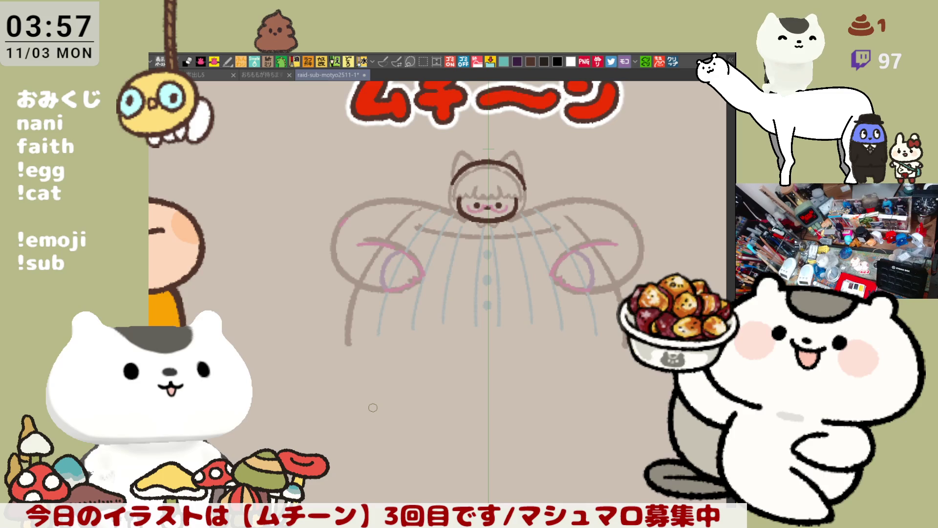
Frame the empty area below the chibi sketch and letter the name's first character, redoing bad strokes
drag(373, 407, 334, 401)
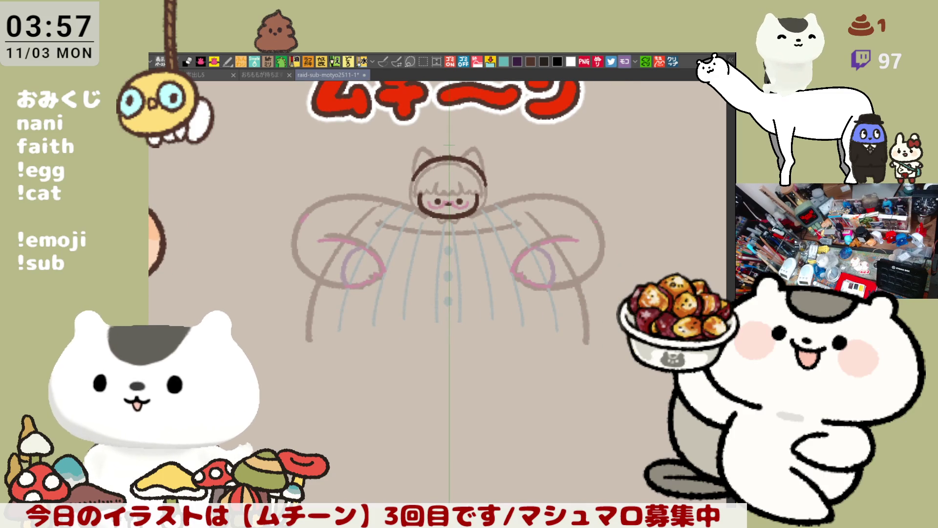
drag(483, 384, 513, 423)
scroll(513, 421, up, 4)
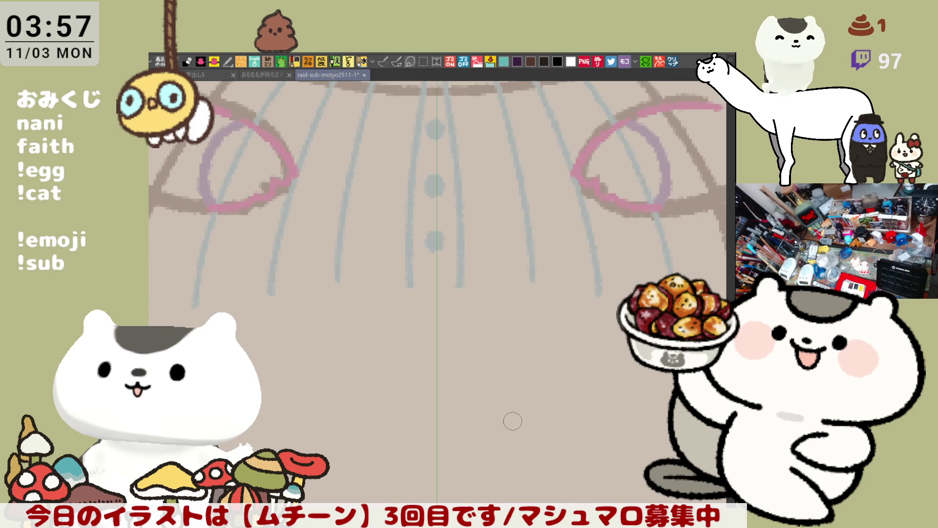
drag(512, 365, 486, 294)
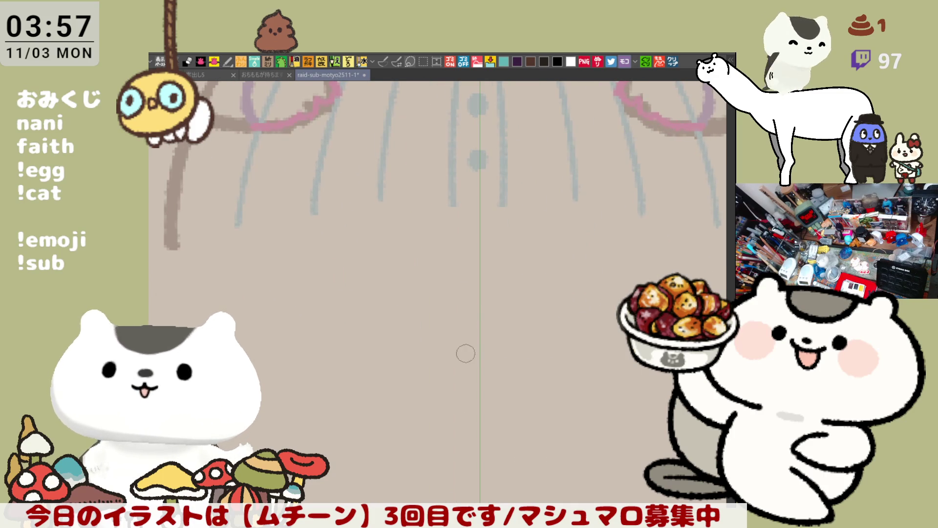
mouse_move(360, 297)
mouse_down()
mouse_move(401, 292)
mouse_move(377, 304)
mouse_move(377, 320)
mouse_up()
key(ctrl+z)
key(ctrl+z)
key(ctrl+z)
drag(378, 281, 377, 308)
drag(375, 305, 377, 321)
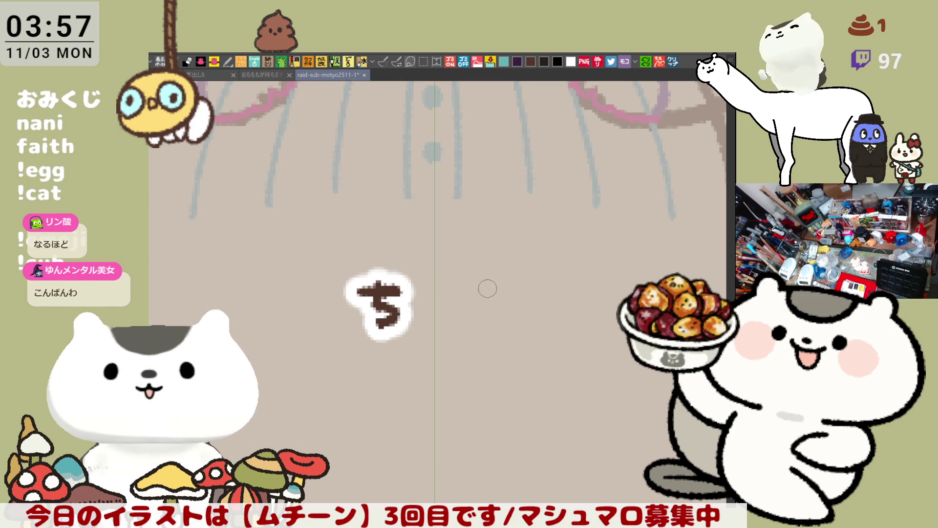
key(ctrl+z)
key(ctrl+z)
drag(379, 277, 377, 321)
key(ctrl+z)
key(ctrl+z)
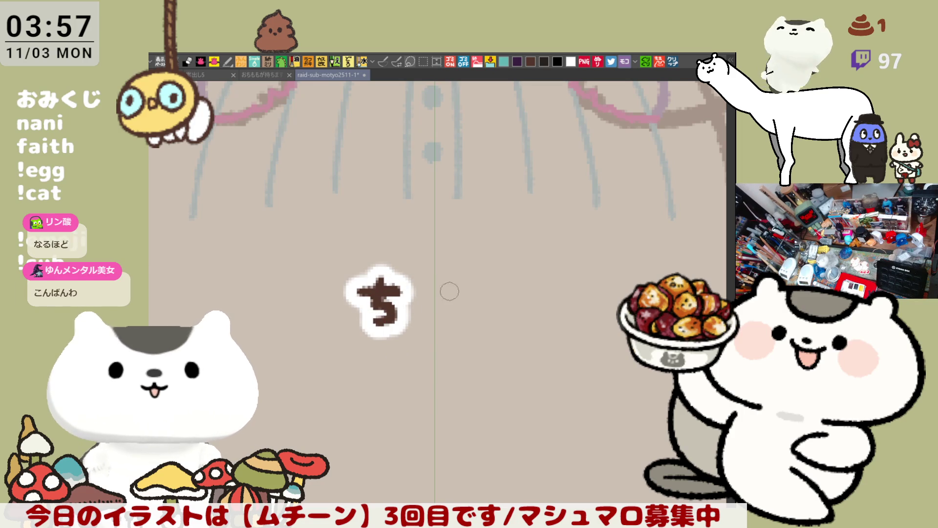
Letter the second character with two horizontal bars and a vertical stroke, retrying strokes
drag(446, 288, 478, 287)
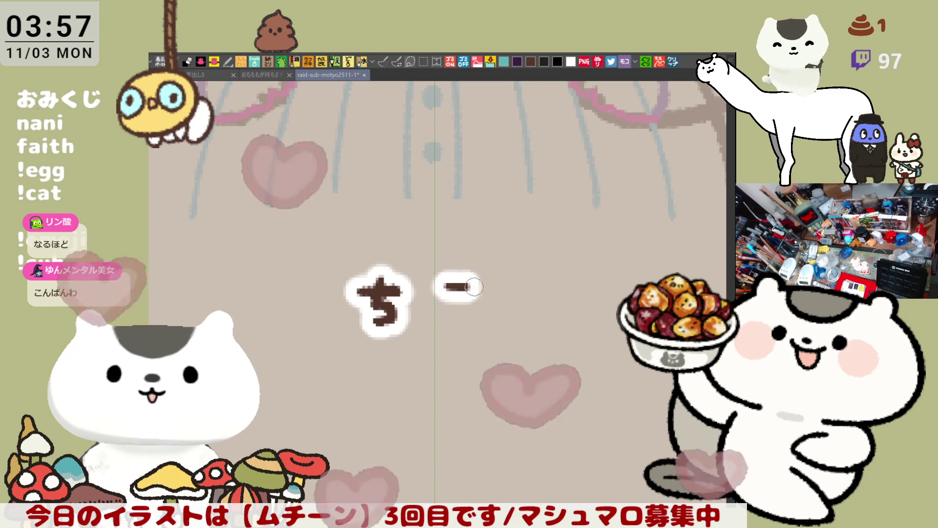
key(ctrl+z)
mouse_move(447, 291)
mouse_down()
mouse_move(483, 291)
mouse_move(486, 306)
mouse_move(469, 317)
mouse_up()
key(ctrl+z)
key(ctrl+z)
drag(464, 277, 469, 315)
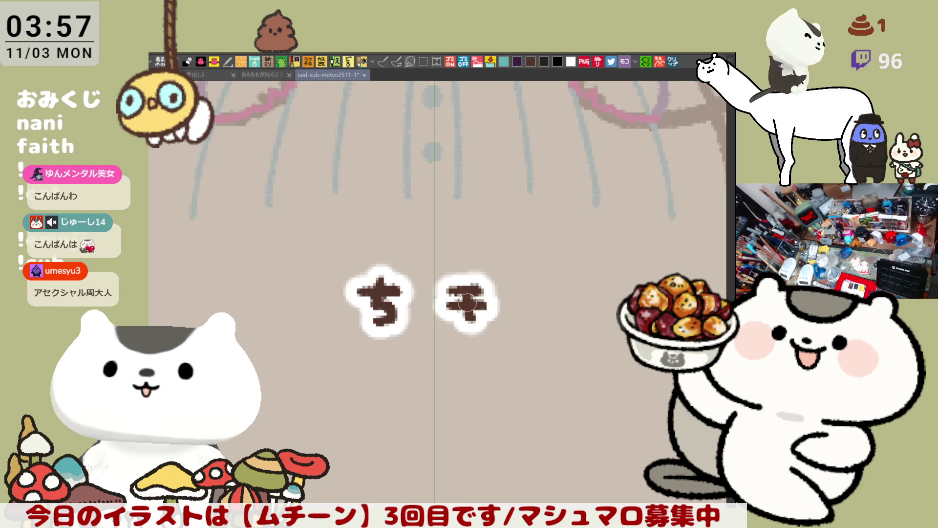
key(ctrl+z)
key(ctrl+z)
drag(445, 303, 488, 304)
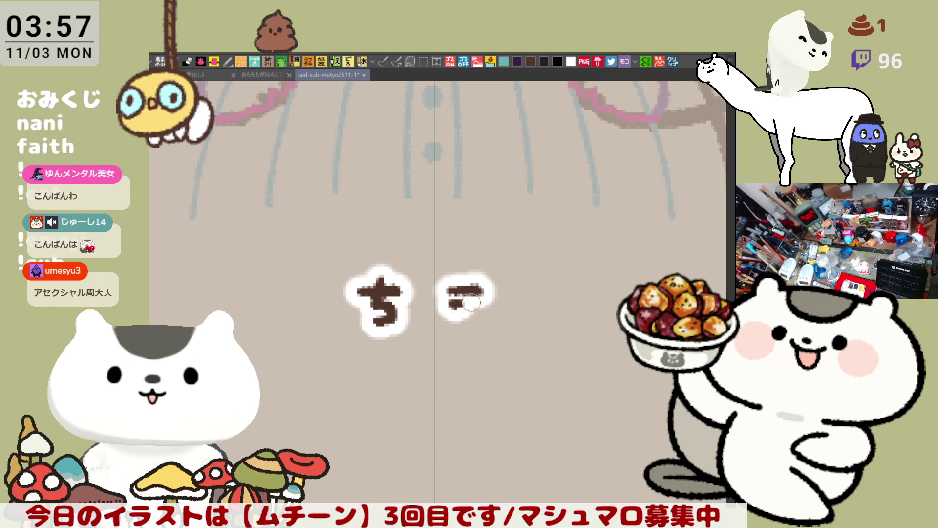
drag(464, 273, 466, 315)
key(ctrl+z)
mouse_move(464, 277)
mouse_down()
mouse_move(481, 330)
mouse_move(474, 320)
mouse_move(435, 323)
mouse_up()
key(ctrl+z)
key(ctrl+z)
key(ctrl+z)
key(ctrl+z)
Letter the final character with its upward hook, then zoom out
drag(476, 274, 462, 323)
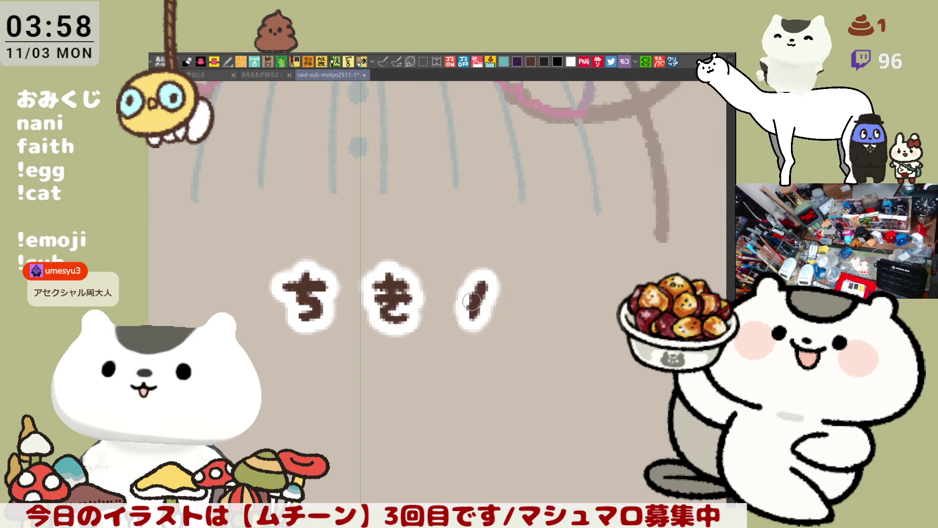
key(ctrl+z)
mouse_move(476, 273)
mouse_down()
mouse_move(499, 307)
mouse_move(506, 298)
mouse_up()
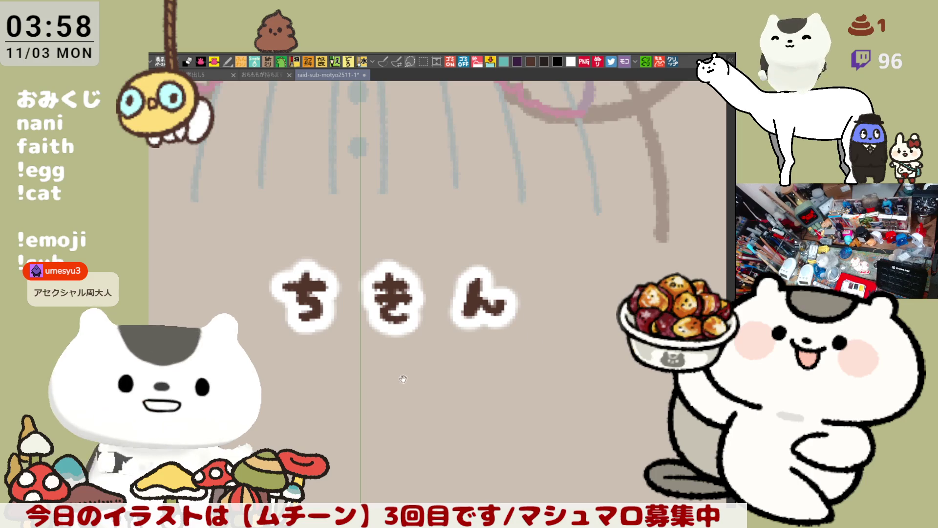
drag(403, 378, 459, 400)
scroll(458, 400, down, 5)
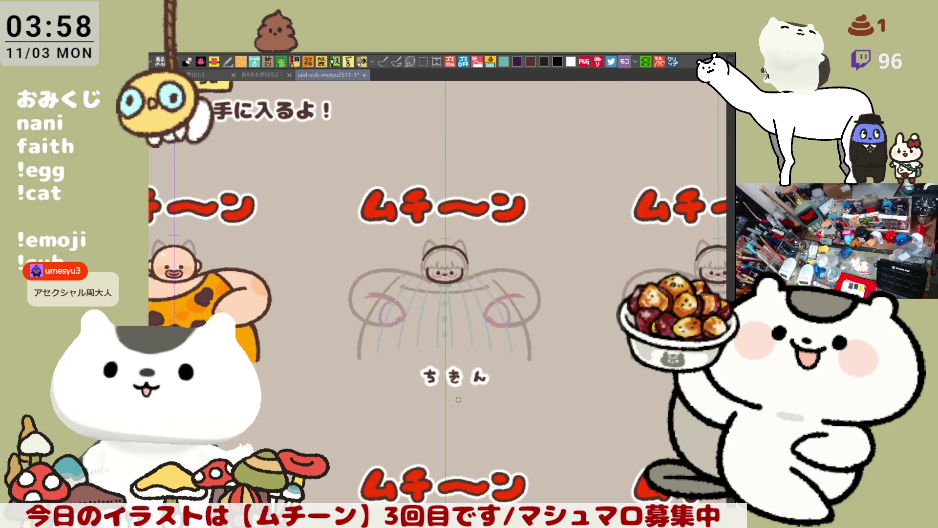
Shift the name lettering slightly left and down, deselect, and bring the RAID title into view
key(m)
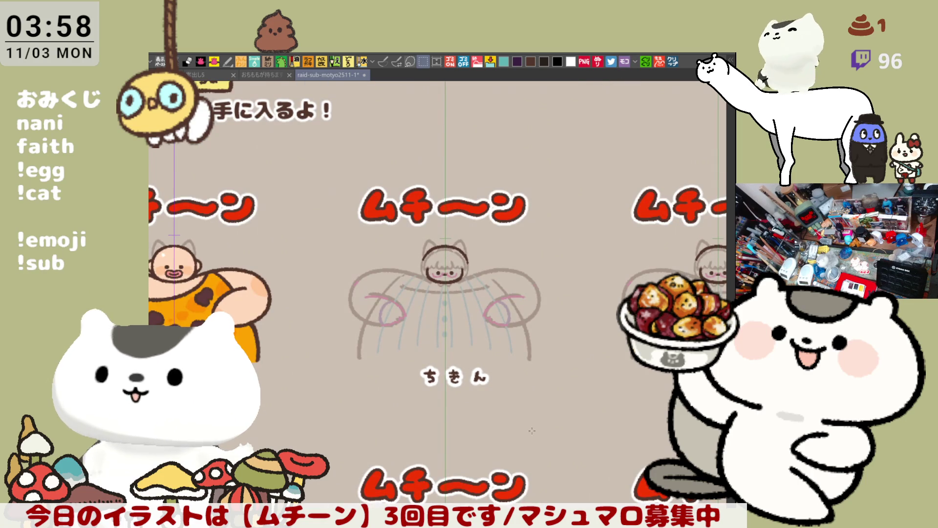
drag(530, 405, 393, 354)
click(500, 424)
drag(476, 396, 467, 401)
key(ctrl+d)
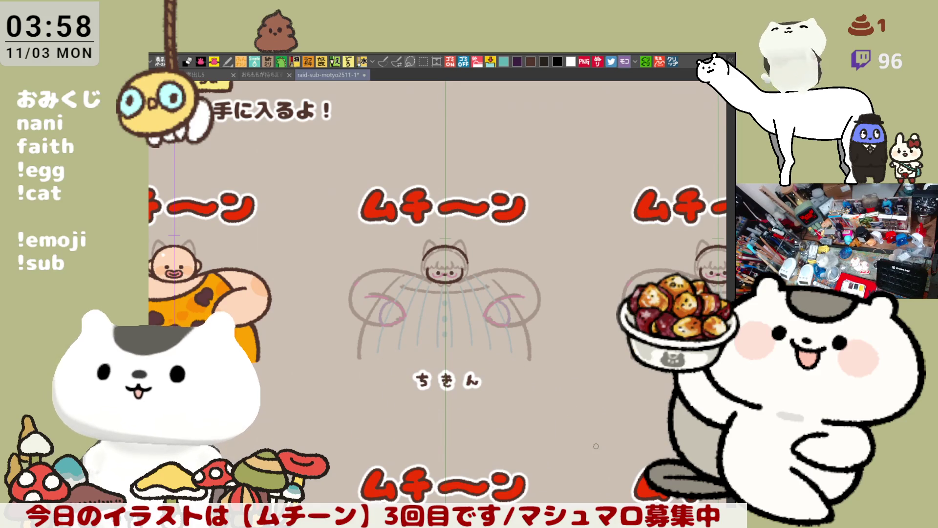
scroll(596, 445, down, 3)
drag(596, 445, 662, 514)
drag(321, 310, 344, 331)
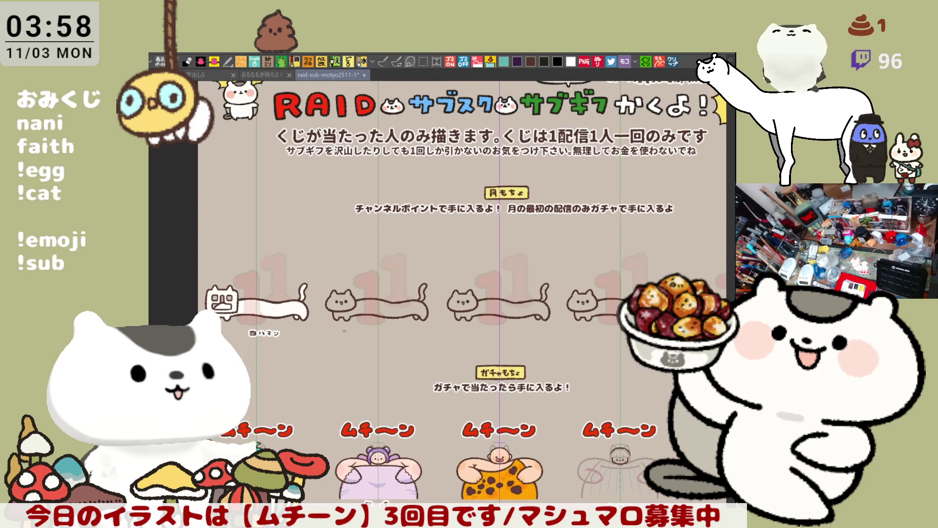
scroll(345, 331, up, 10)
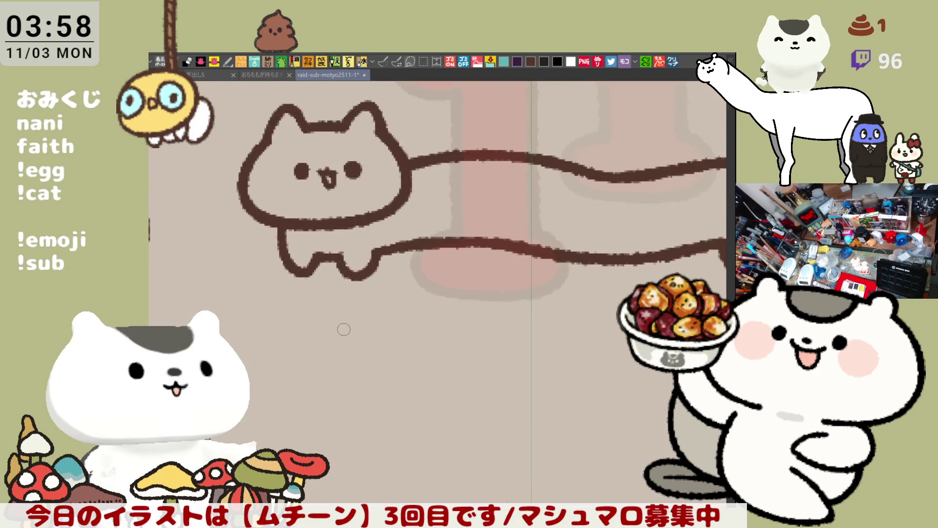
Zoom in on the second long cat and try the first character's bar beneath it
scroll(344, 330, up, 1)
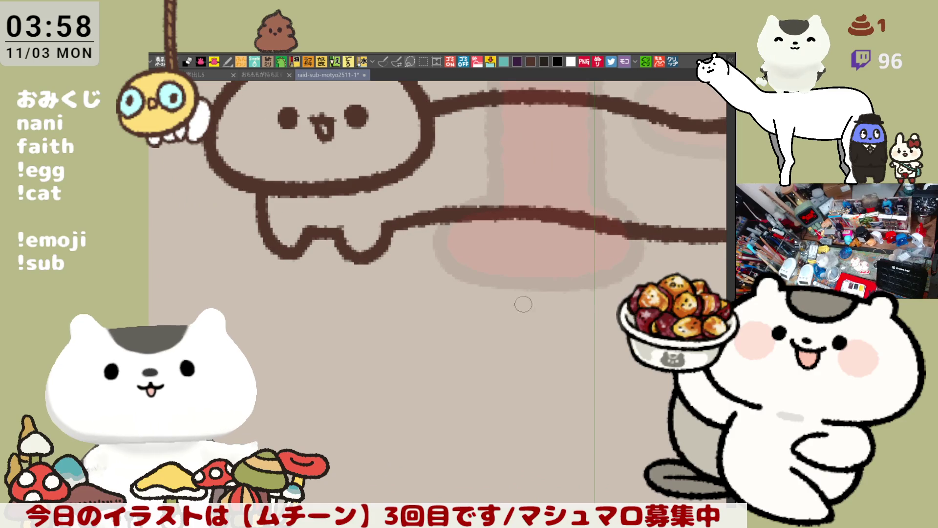
scroll(415, 330, right, 3)
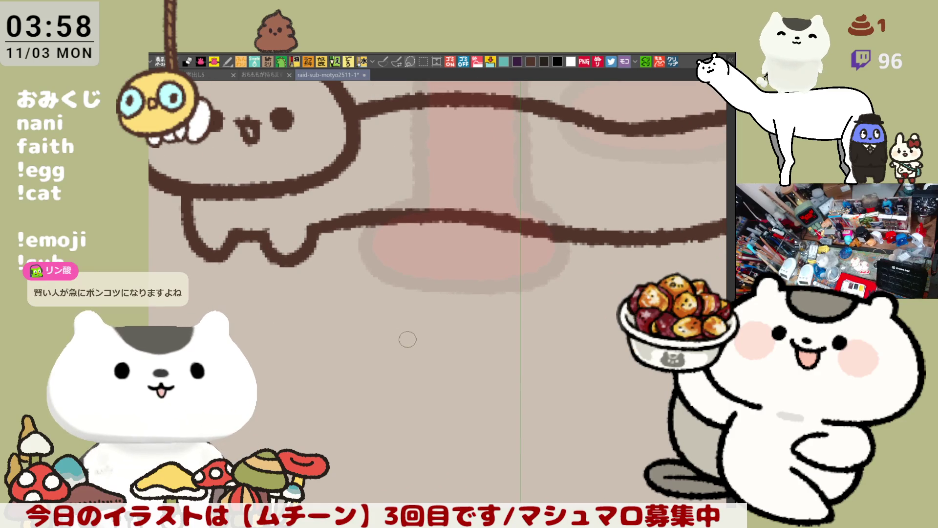
scroll(408, 339, down, 2)
scroll(399, 324, right, 1)
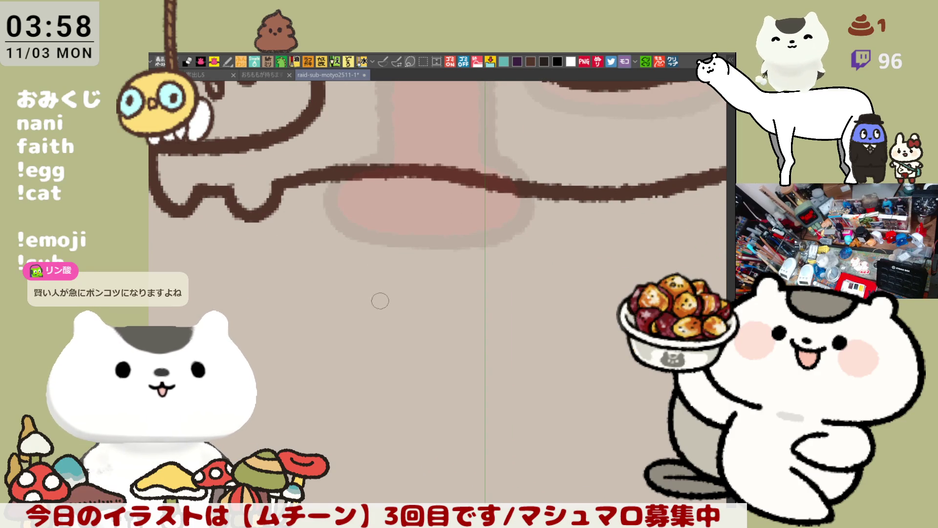
mouse_move(386, 293)
mouse_down()
mouse_move(421, 292)
mouse_move(396, 309)
mouse_move(405, 293)
mouse_move(391, 323)
mouse_move(425, 327)
mouse_move(391, 317)
mouse_move(420, 325)
mouse_move(484, 303)
mouse_move(459, 335)
mouse_move(494, 333)
mouse_up()
key(ctrl+z)
key(ctrl+z)
key(ctrl+z)
key(ctrl+z)
key(ctrl+z)
key(ctrl+z)
key(ctrl+z)
key(ctrl+z)
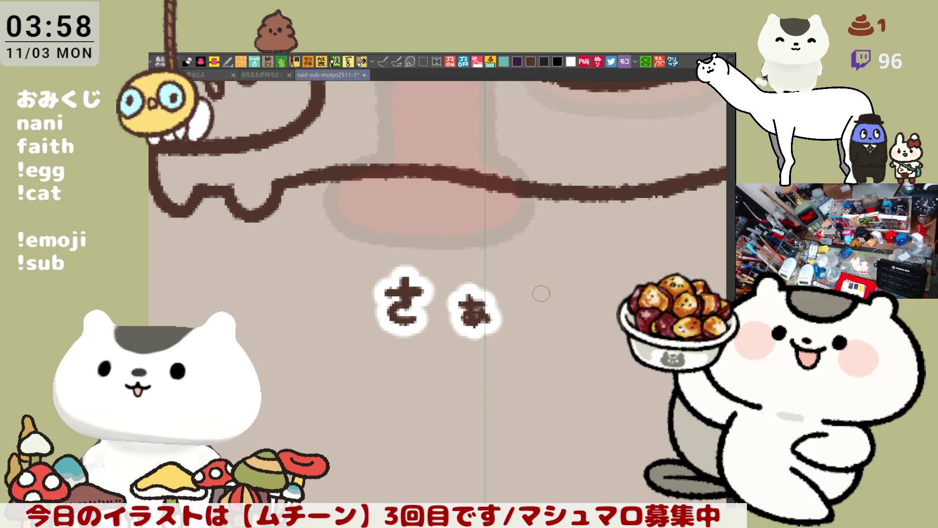
Letter the last character's dash and curve, redraw the first character's bar thicker, then pan right
mouse_move(530, 284)
mouse_down()
mouse_move(549, 287)
mouse_move(537, 328)
mouse_up()
key(ctrl+z)
key(ctrl+z)
key(ctrl+z)
mouse_move(531, 283)
mouse_down()
mouse_move(550, 286)
mouse_move(536, 332)
mouse_up()
key(ctrl+z)
key(ctrl+z)
mouse_move(528, 284)
mouse_down()
mouse_move(556, 288)
mouse_move(557, 305)
mouse_move(537, 332)
mouse_up()
key(ctrl+z)
key(ctrl+z)
key(ctrl+z)
mouse_move(525, 299)
mouse_down()
mouse_move(557, 305)
mouse_move(537, 331)
mouse_up()
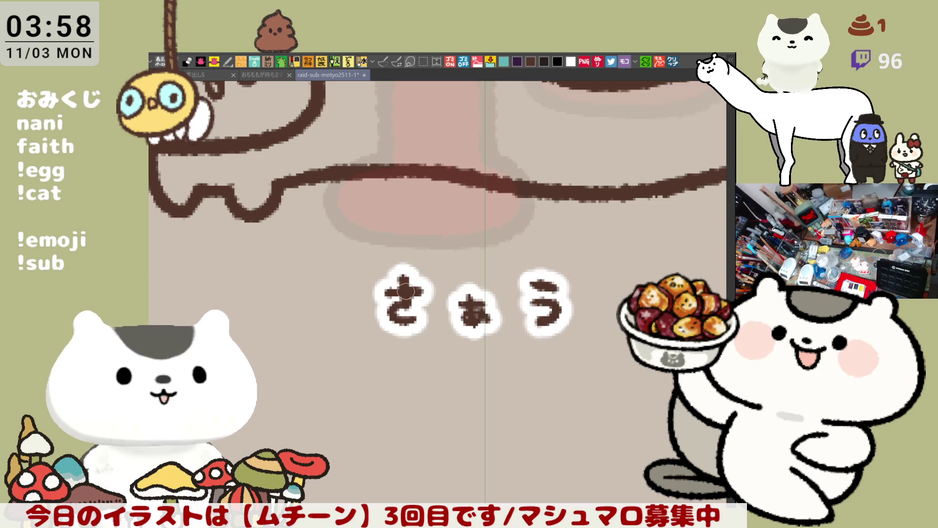
drag(380, 293, 423, 290)
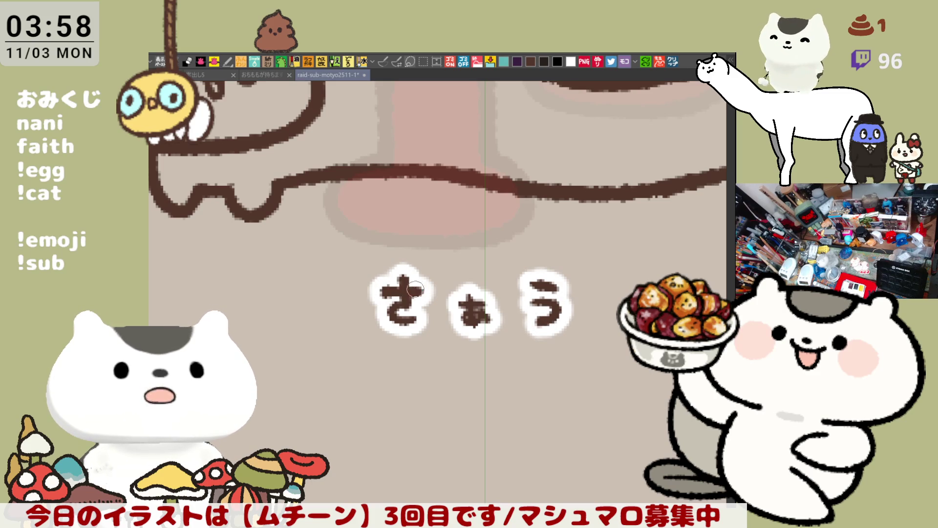
drag(576, 322, 446, 299)
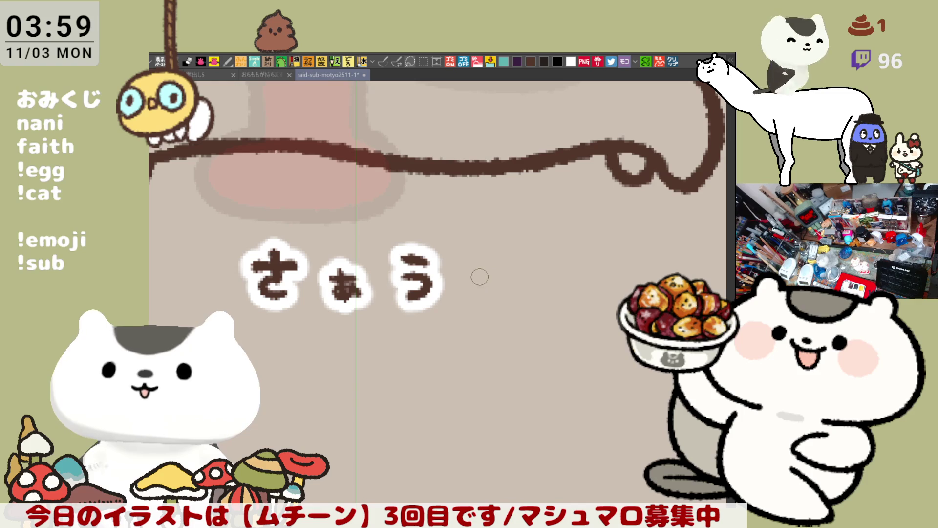
mouse_move(491, 272)
mouse_down()
mouse_move(523, 274)
mouse_move(490, 268)
mouse_move(479, 296)
mouse_move(438, 328)
mouse_move(488, 272)
mouse_move(394, 260)
mouse_move(390, 243)
mouse_move(415, 240)
mouse_move(381, 266)
mouse_up()
key(ctrl+z)
Letter the three-character name under the third long cat, retrying strokes, then zoom out
key(ctrl+z)
key(ctrl+z)
key(ctrl+z)
key(ctrl+z)
mouse_move(397, 218)
mouse_down()
mouse_move(393, 271)
mouse_move(419, 276)
mouse_move(425, 255)
mouse_move(484, 243)
mouse_move(486, 255)
mouse_move(494, 238)
mouse_move(494, 251)
mouse_up()
key(ctrl+z)
key(ctrl+z)
key(ctrl+z)
key(ctrl+z)
key(ctrl+z)
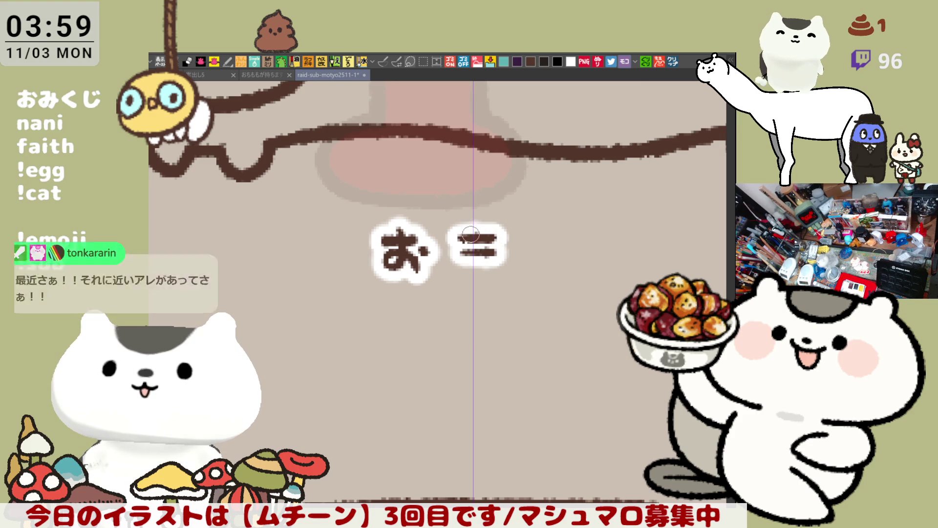
mouse_move(477, 224)
mouse_down()
mouse_move(479, 277)
mouse_move(491, 281)
mouse_up()
key(ctrl+z)
mouse_move(477, 226)
mouse_down()
mouse_move(477, 276)
mouse_move(491, 279)
mouse_up()
drag(530, 230, 532, 271)
mouse_move(552, 229)
mouse_down()
mouse_move(552, 266)
mouse_move(528, 271)
mouse_move(564, 255)
mouse_move(550, 244)
mouse_move(540, 264)
mouse_move(554, 261)
mouse_move(545, 242)
mouse_move(570, 262)
mouse_up()
key(ctrl+z)
key(ctrl+z)
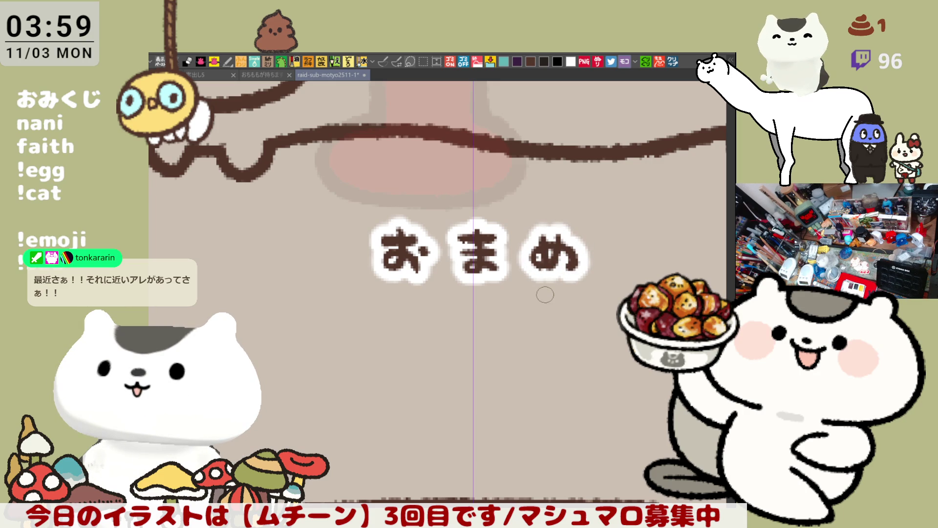
scroll(544, 294, down, 8)
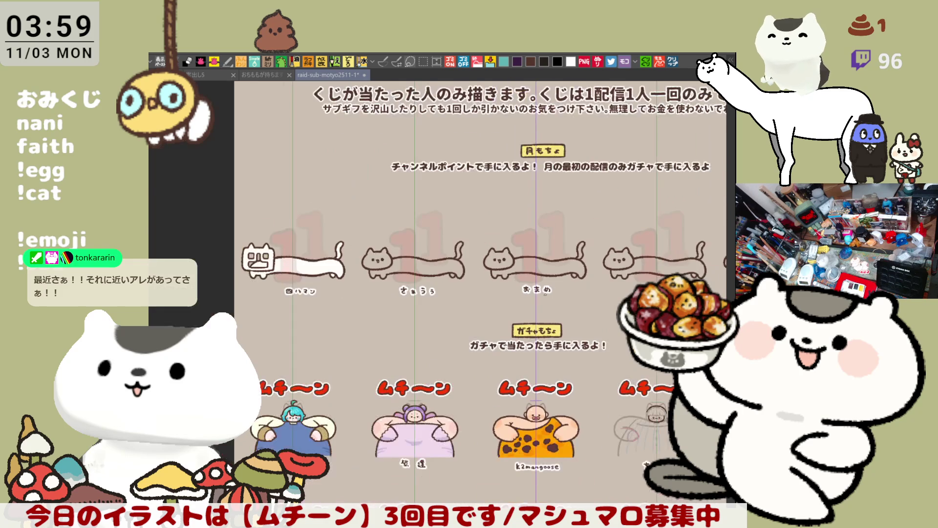
key(p)
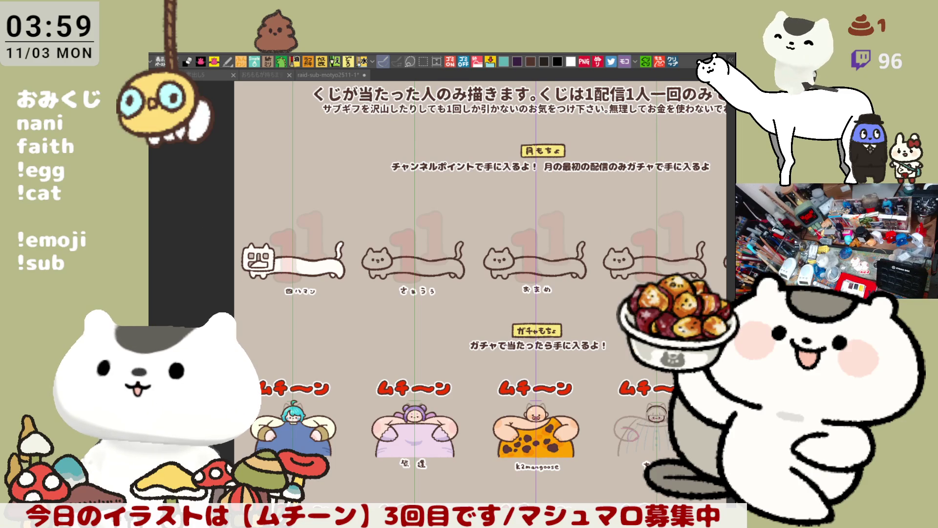
drag(478, 494, 437, 391)
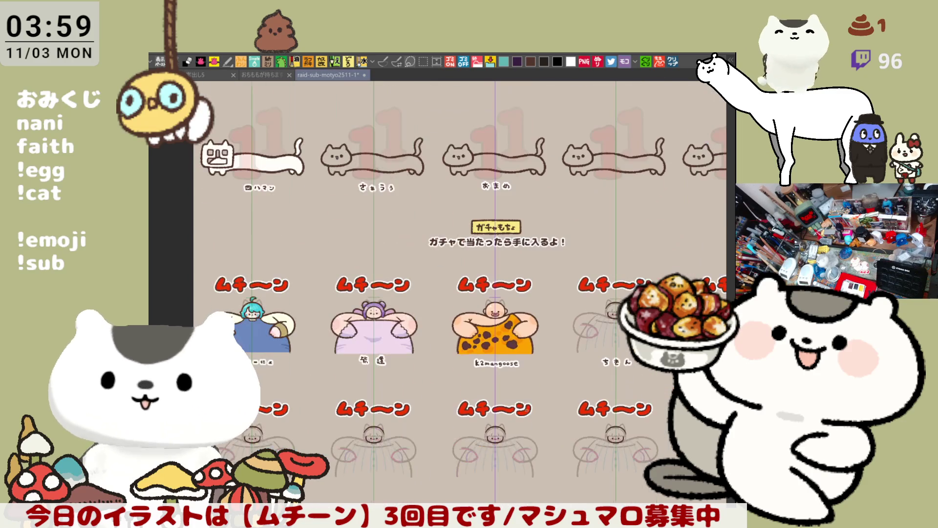
key(m)
mouse_move(441, 289)
mouse_down()
mouse_move(530, 371)
mouse_move(546, 372)
mouse_up()
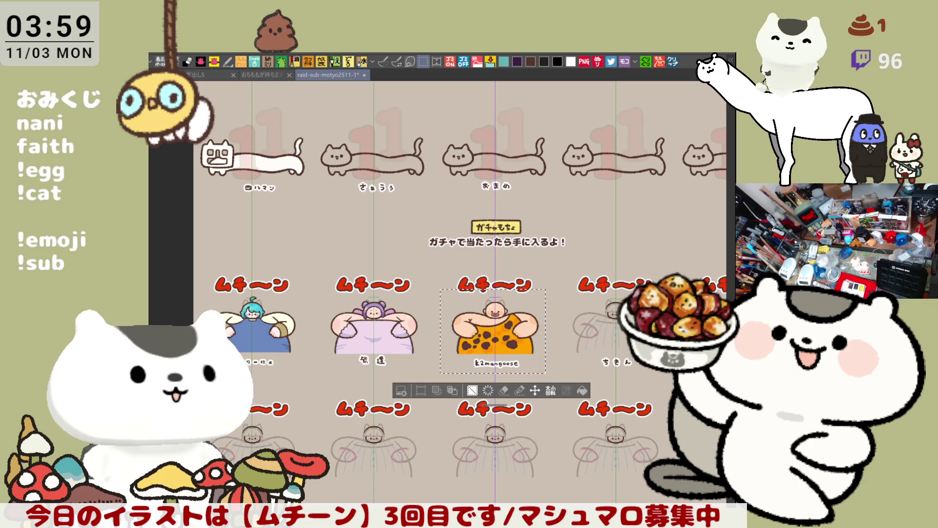
key(ctrl+d)
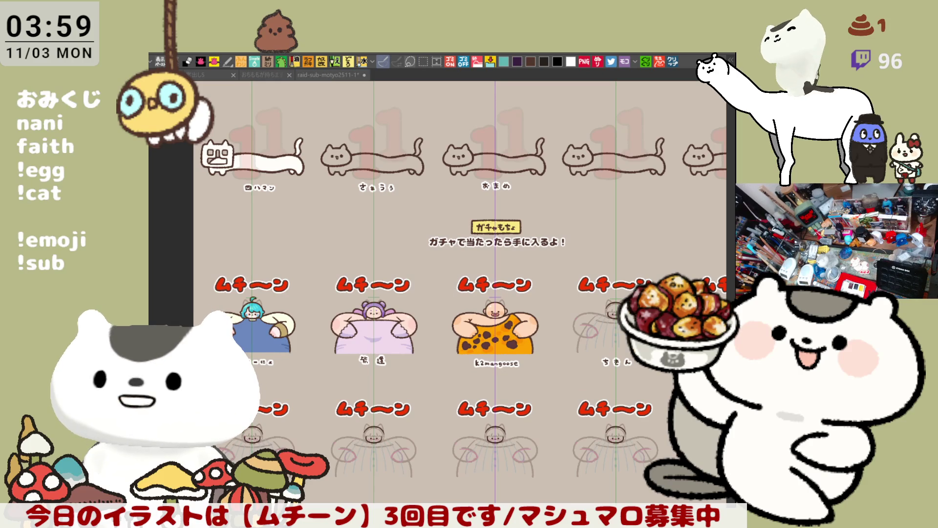
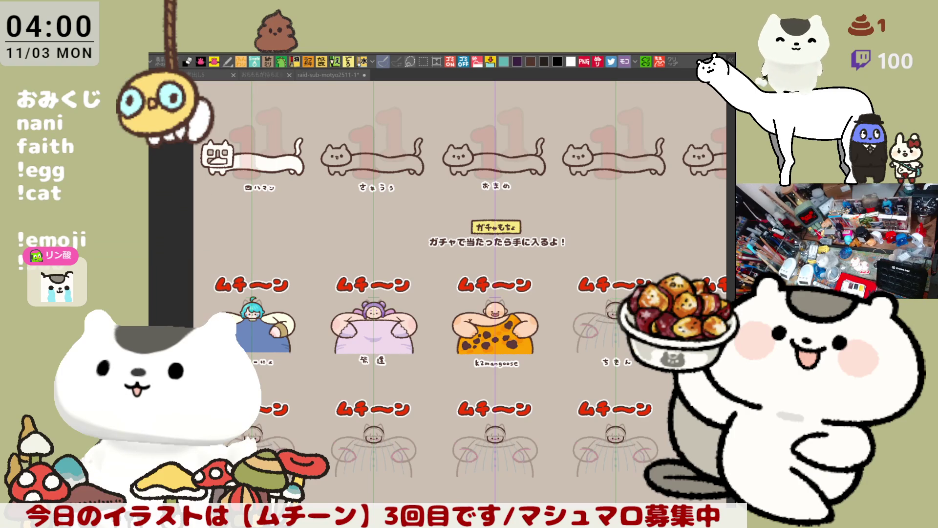
Zoom in and pan to centre the ムチーン title and the cat-hood figure's head
drag(545, 372, 440, 289)
drag(693, 328, 572, 351)
scroll(571, 352, up, 5)
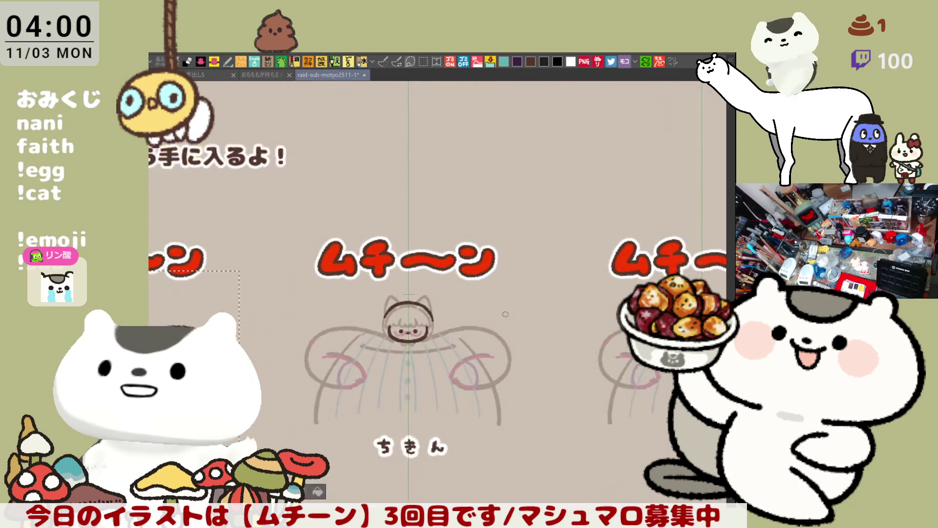
scroll(505, 313, up, 3)
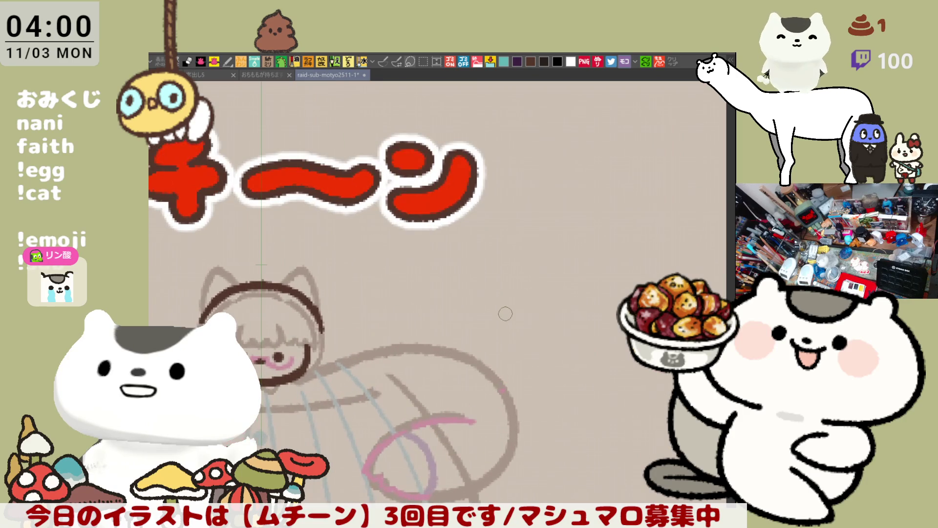
drag(266, 355, 454, 337)
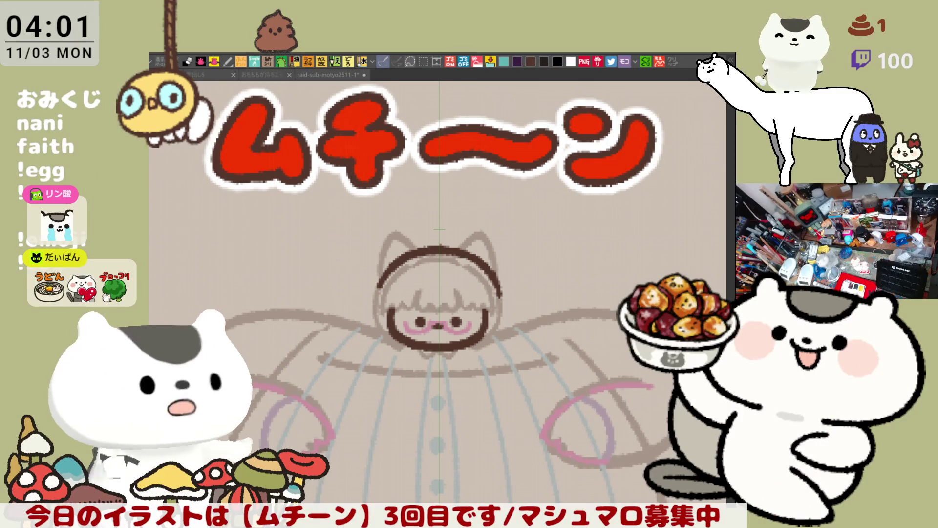
drag(503, 401, 473, 359)
Draw a slightly arched dark brown line across the figure's forehead
scroll(473, 359, up, 3)
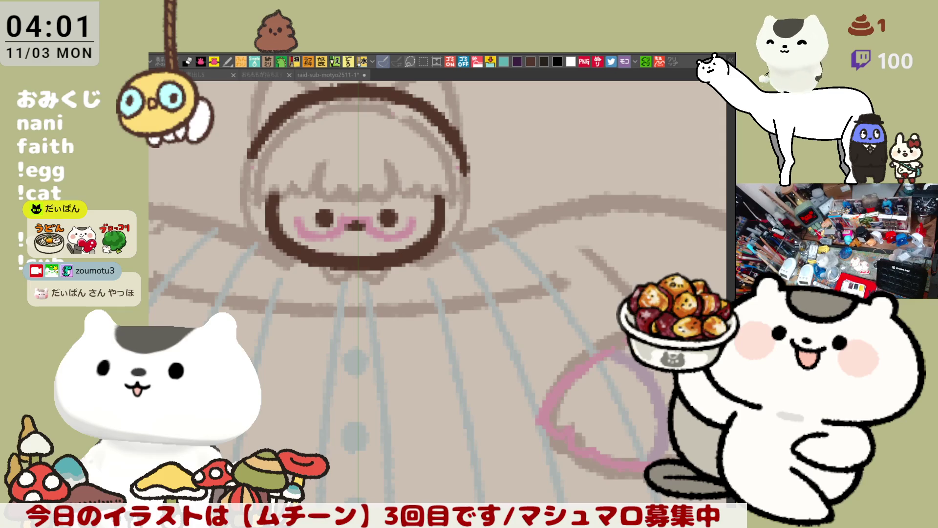
scroll(538, 340, up, 3)
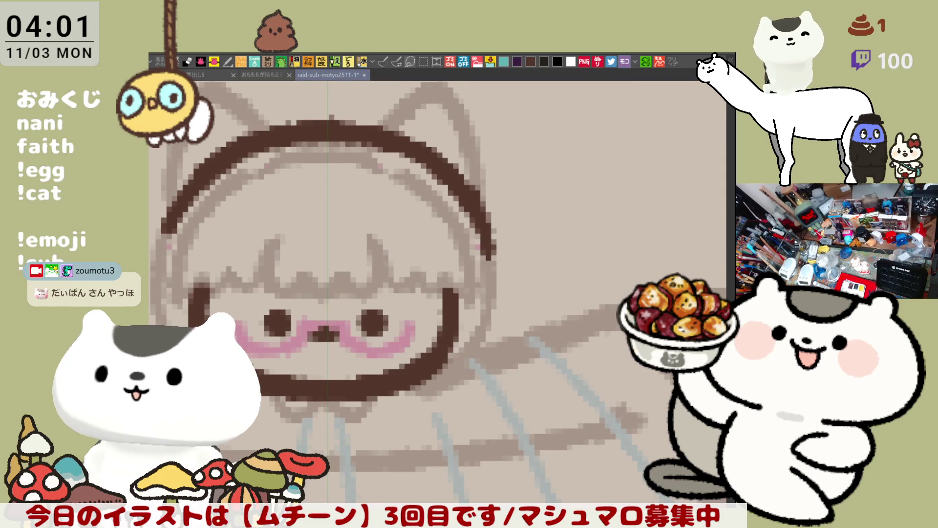
drag(324, 199, 427, 233)
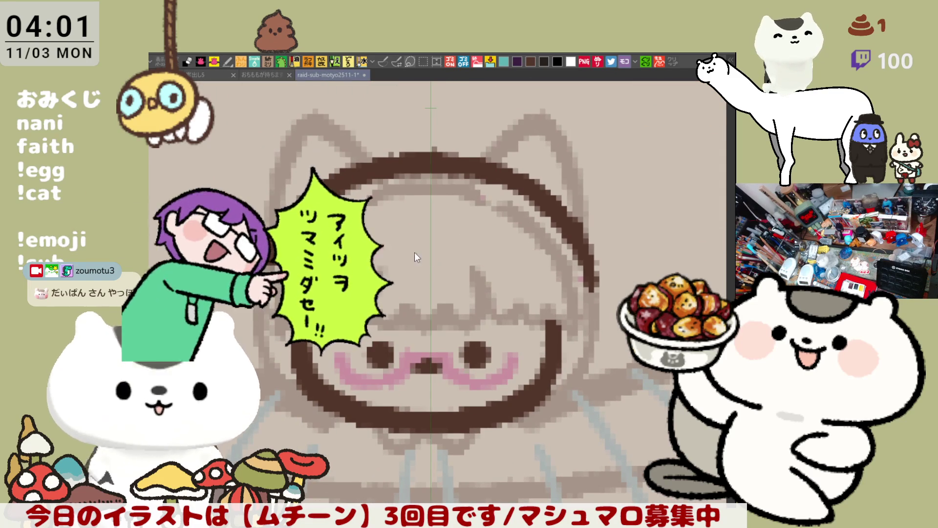
drag(308, 271, 509, 263)
key(ctrl+z)
drag(320, 269, 517, 263)
key(ctrl+z)
drag(304, 273, 525, 274)
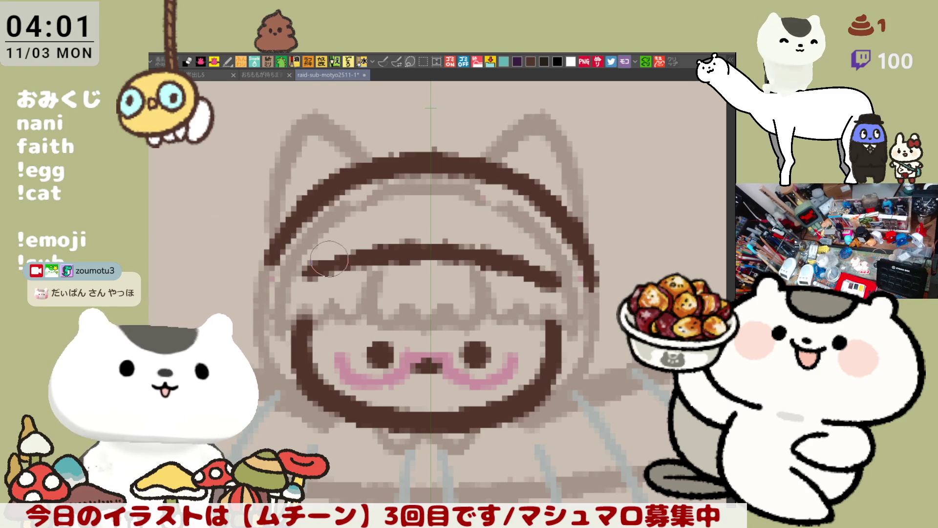
key(ctrl+z)
drag(314, 272, 525, 282)
key(ctrl+z)
mouse_move(296, 293)
mouse_down()
mouse_move(315, 281)
mouse_move(561, 292)
mouse_up()
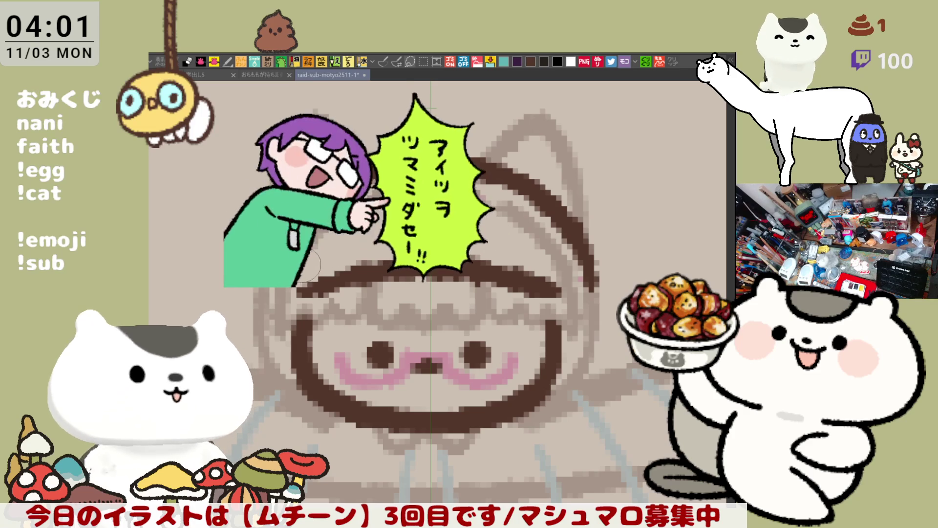
Ink the middle hood line across the head, curving down into the face outline
mouse_move(309, 254)
mouse_down()
mouse_move(466, 231)
mouse_move(560, 256)
mouse_up()
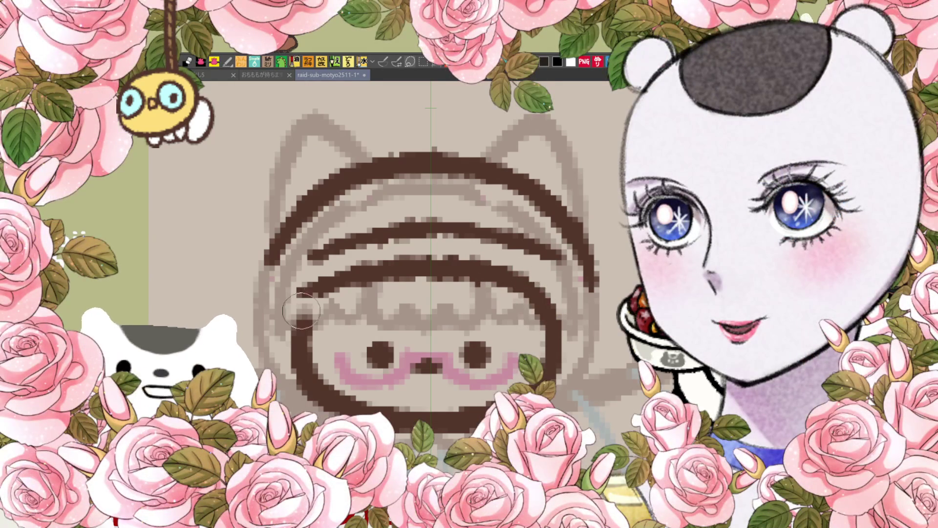
drag(331, 275, 302, 323)
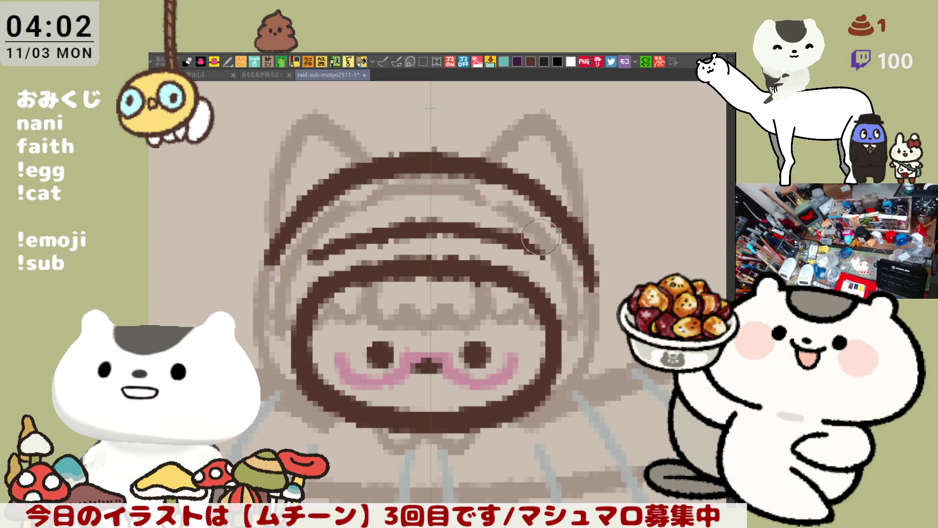
mouse_move(496, 215)
mouse_down()
mouse_move(440, 213)
mouse_move(497, 230)
mouse_move(544, 267)
mouse_up()
drag(429, 228, 550, 269)
key(ctrl+z)
mouse_move(393, 223)
mouse_down()
mouse_move(420, 221)
mouse_move(552, 264)
mouse_up()
key(ctrl+z)
drag(406, 224, 541, 264)
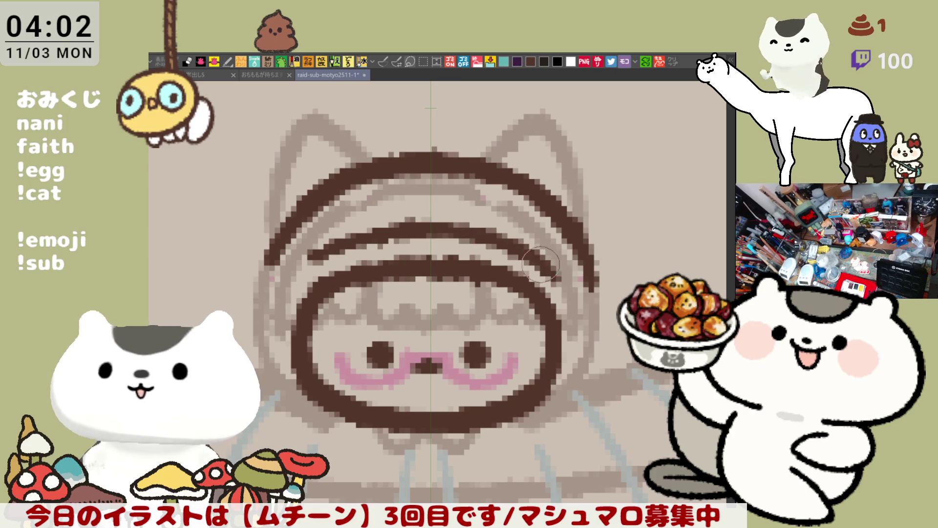
drag(326, 259, 408, 231)
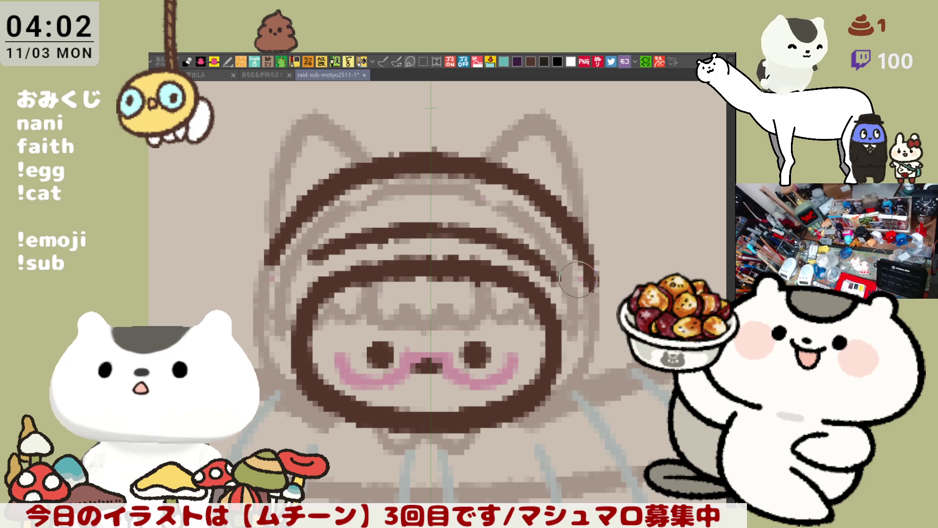
Try drawing the hood's right arc down the side, then undo every attempt
drag(549, 268, 583, 349)
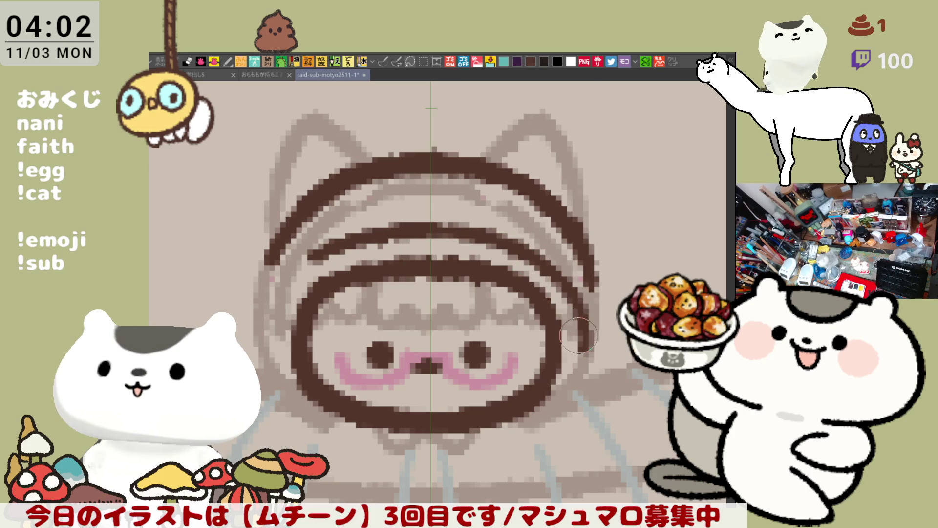
key(ctrl+z)
drag(545, 266, 584, 390)
key(ctrl+z)
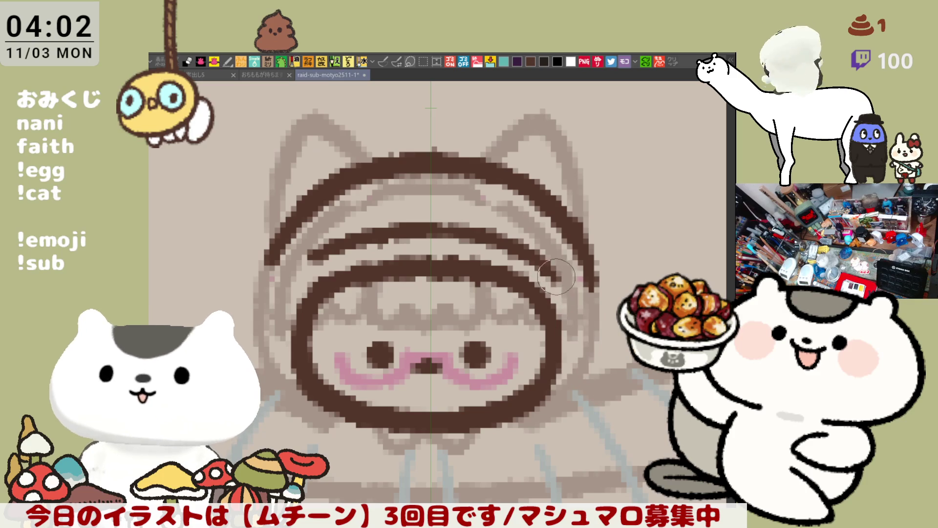
drag(543, 263, 578, 379)
key(ctrl+z)
mouse_move(544, 265)
mouse_down()
mouse_move(581, 352)
mouse_move(577, 390)
mouse_up()
key(ctrl+z)
drag(543, 264, 584, 342)
key(ctrl+z)
mouse_move(542, 264)
mouse_down()
mouse_move(589, 318)
mouse_move(581, 347)
mouse_up()
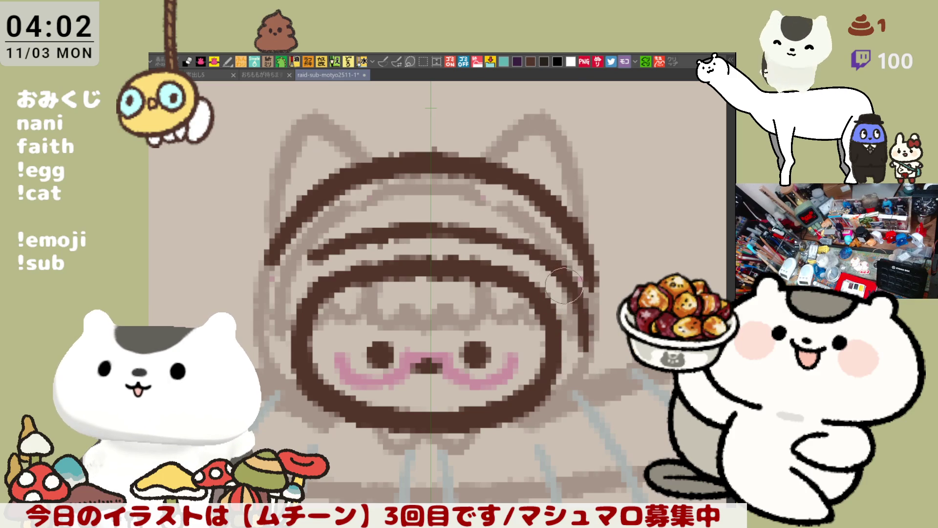
key(ctrl+z)
key(ctrl+z)
key(ctrl+z)
Erase the outer right hood arc and draw the hood arc down the left side
mouse_move(488, 173)
mouse_down()
mouse_move(543, 203)
mouse_move(313, 196)
mouse_move(234, 297)
mouse_up()
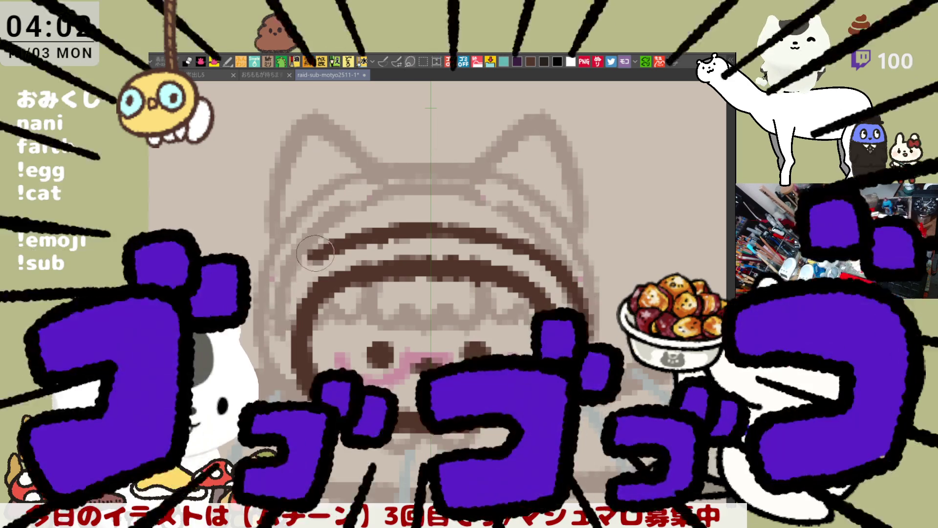
drag(315, 253, 280, 369)
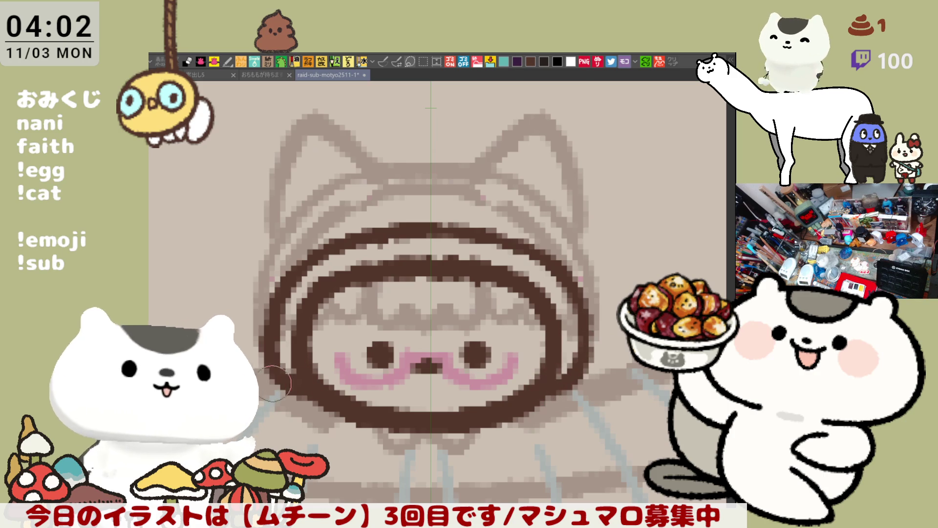
scroll(336, 395, down, 4)
scroll(359, 375, up, 1)
scroll(359, 375, down, 3)
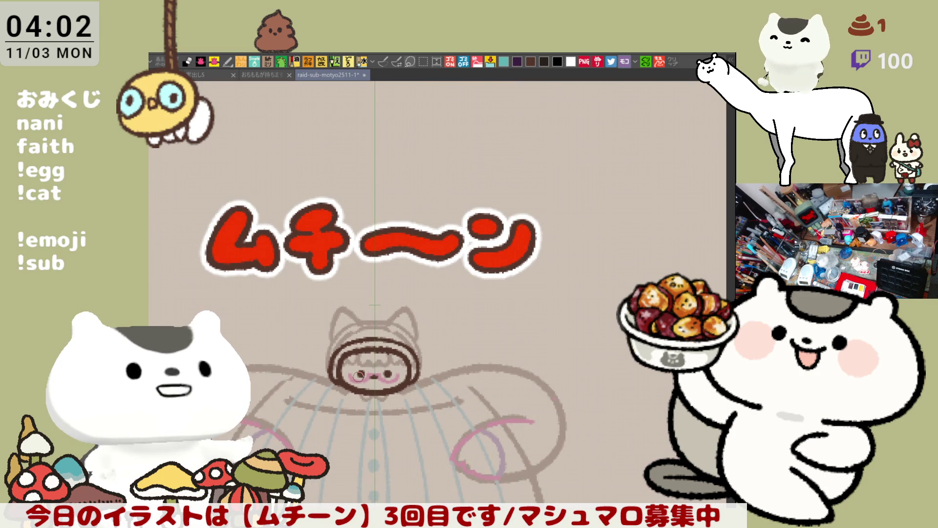
scroll(359, 375, up, 4)
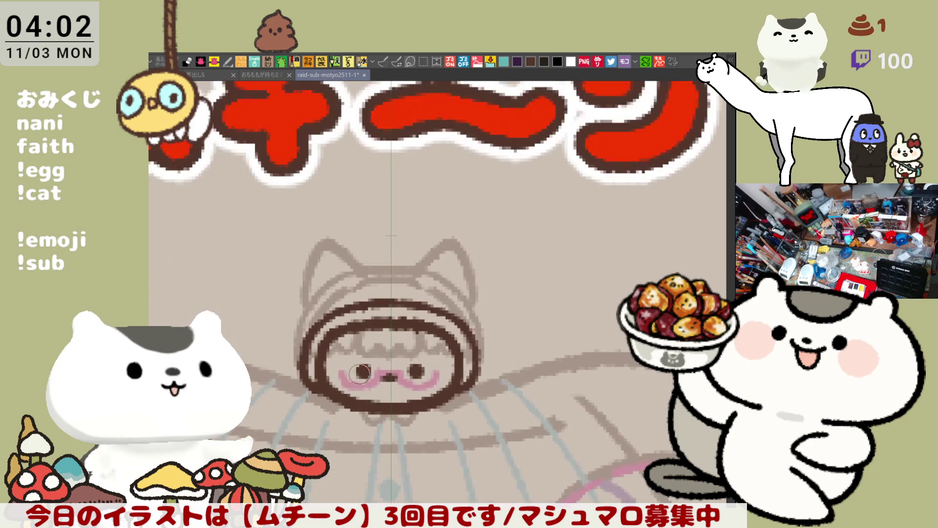
drag(361, 213, 479, 224)
key(ctrl+z)
drag(359, 213, 468, 220)
key(ctrl+z)
drag(359, 226, 473, 227)
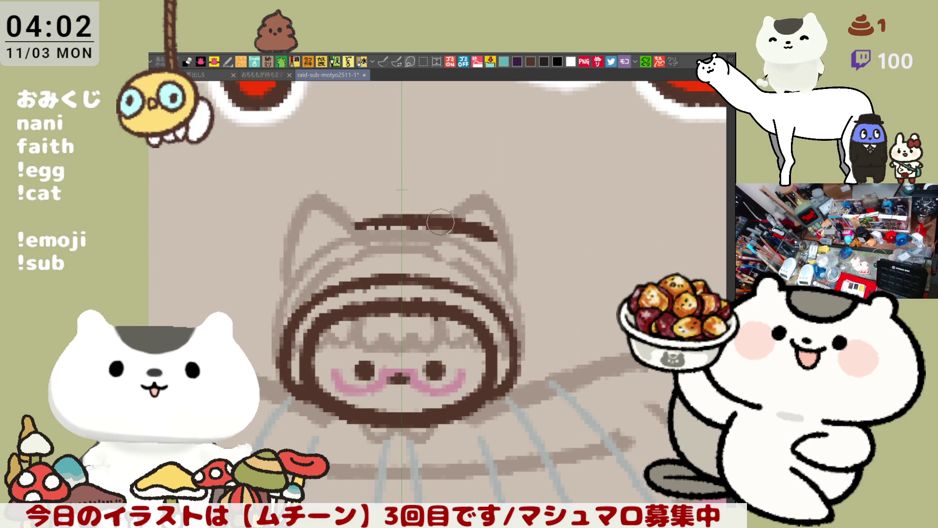
key(ctrl+z)
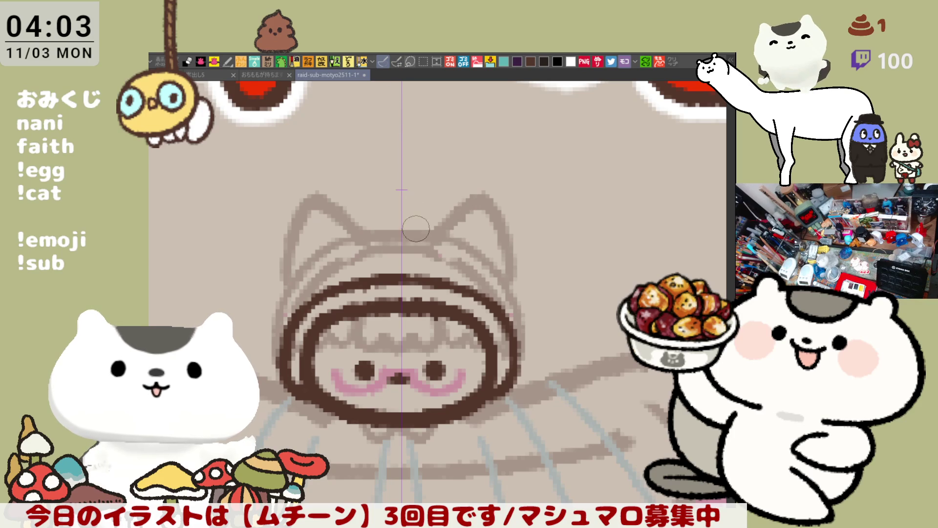
scroll(451, 219, down, 6)
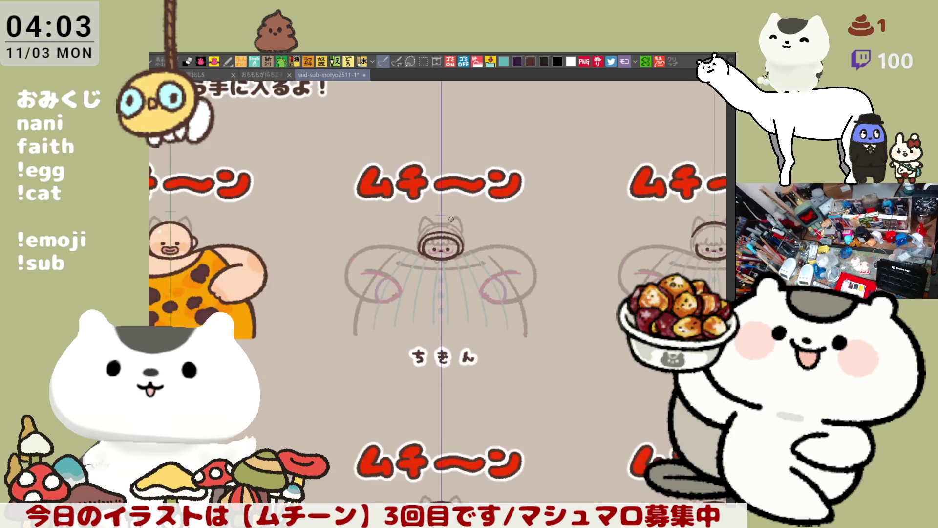
mouse_move(354, 324)
mouse_down()
mouse_move(579, 334)
mouse_move(475, 462)
mouse_move(442, 403)
mouse_up()
mouse_move(597, 347)
mouse_down()
mouse_move(523, 393)
mouse_move(446, 369)
mouse_move(415, 298)
mouse_up()
scroll(436, 339, up, 2)
scroll(436, 339, up, 3)
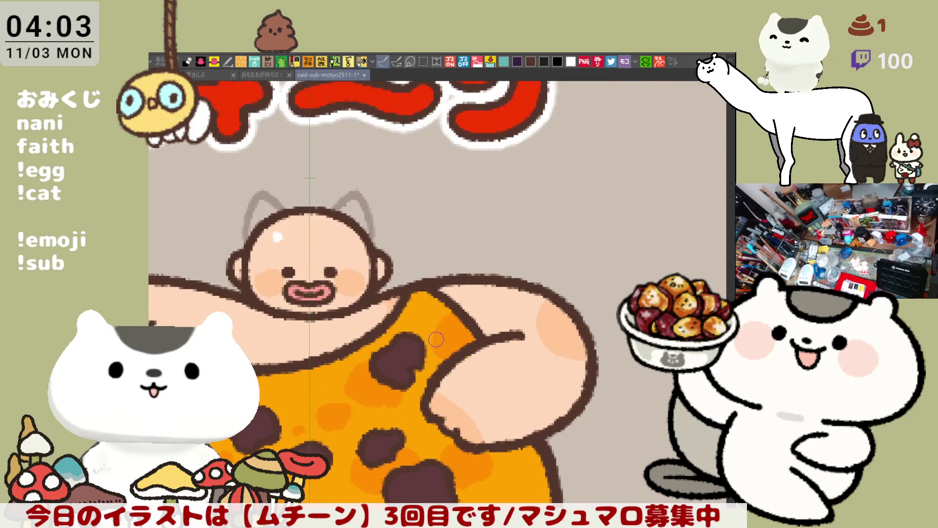
scroll(436, 339, down, 4)
scroll(440, 342, up, 3)
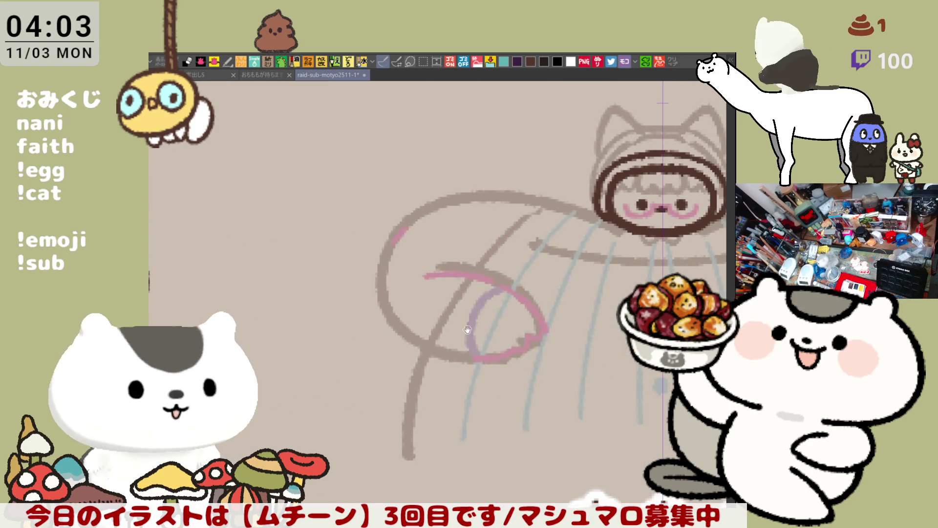
drag(401, 265, 404, 304)
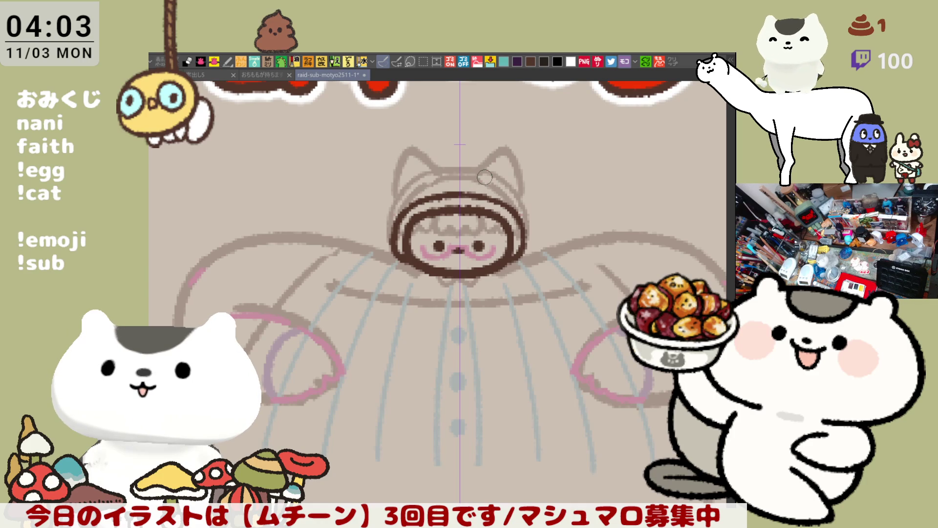
Draw a dark line across the top of the hood
drag(494, 205, 494, 263)
scroll(492, 245, up, 2)
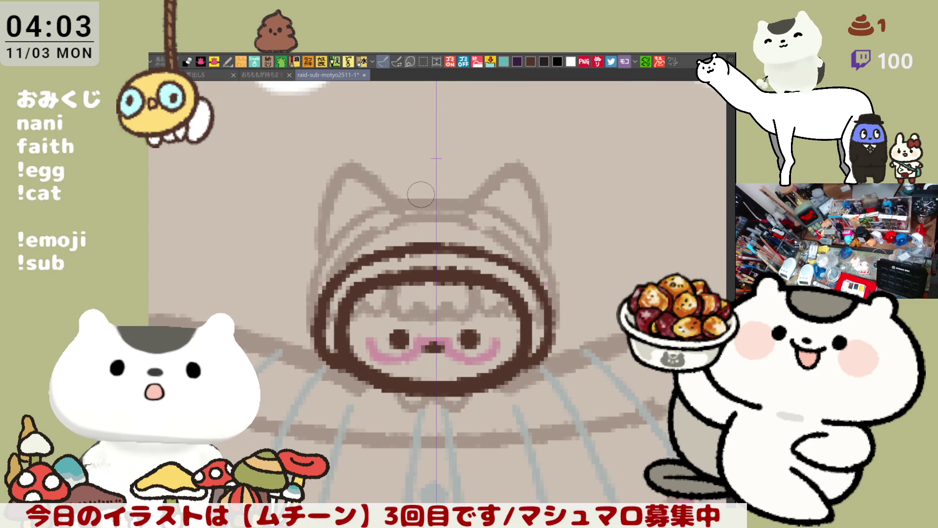
drag(389, 196, 484, 197)
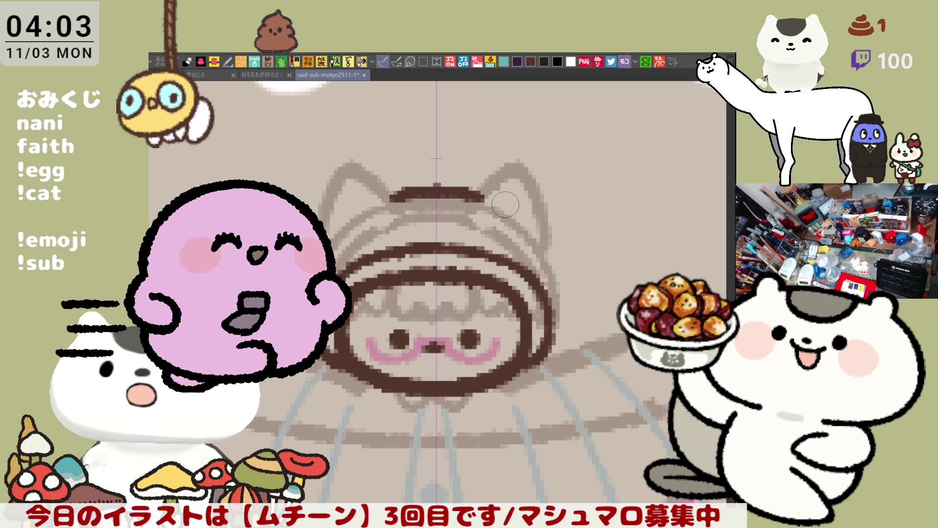
key(ctrl+z)
mouse_move(412, 192)
mouse_down()
mouse_move(461, 192)
mouse_move(525, 216)
mouse_up()
drag(407, 194, 425, 192)
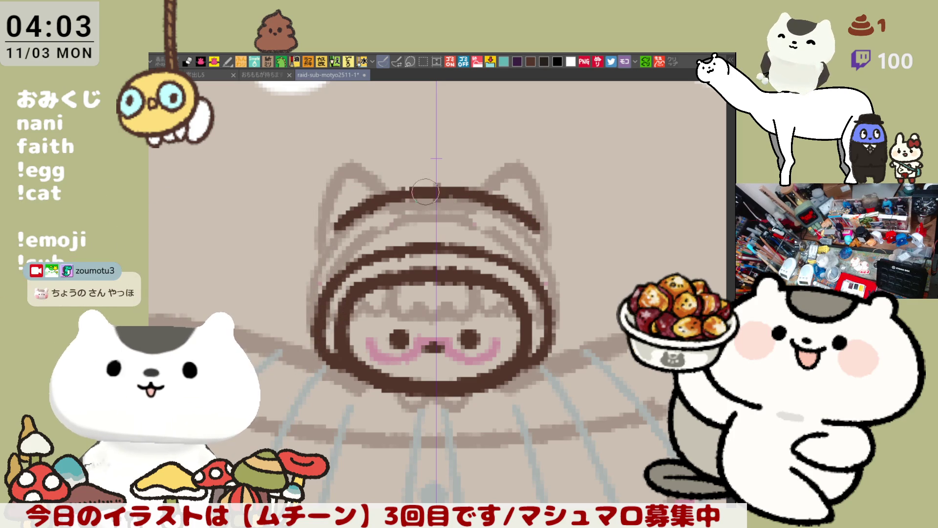
Try mirrored hood arcs down both sides, undoing the attempts
drag(530, 215, 570, 310)
key(ctrl+z)
key(ctrl+z)
key(ctrl+z)
drag(527, 215, 560, 278)
key(ctrl+z)
drag(527, 215, 562, 321)
key(ctrl+z)
mouse_move(529, 217)
mouse_down()
mouse_move(546, 245)
mouse_move(567, 337)
mouse_move(550, 245)
mouse_move(569, 313)
mouse_up()
key(ctrl+z)
key(ctrl+z)
key(ctrl+z)
key(ctrl+z)
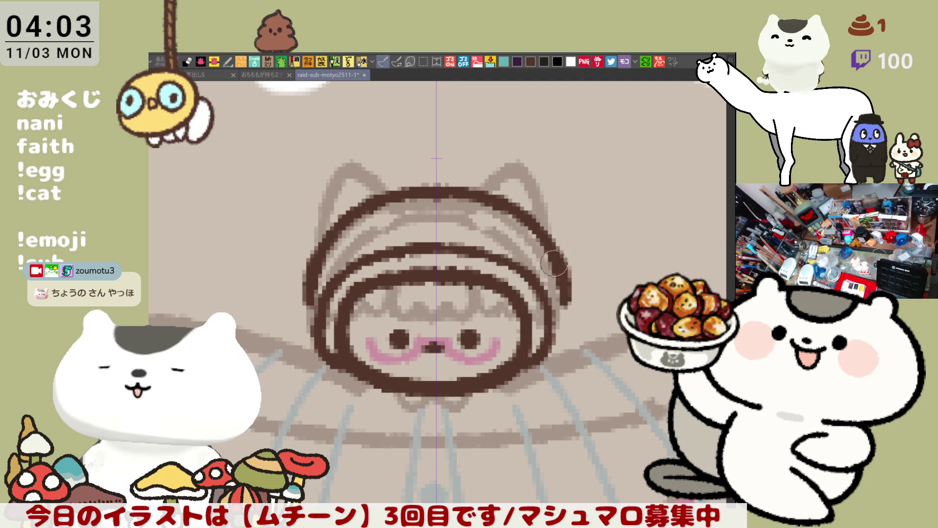
key(ctrl+z)
Trace the symmetric hood outline over the pale sketch on both sides
drag(352, 218, 311, 269)
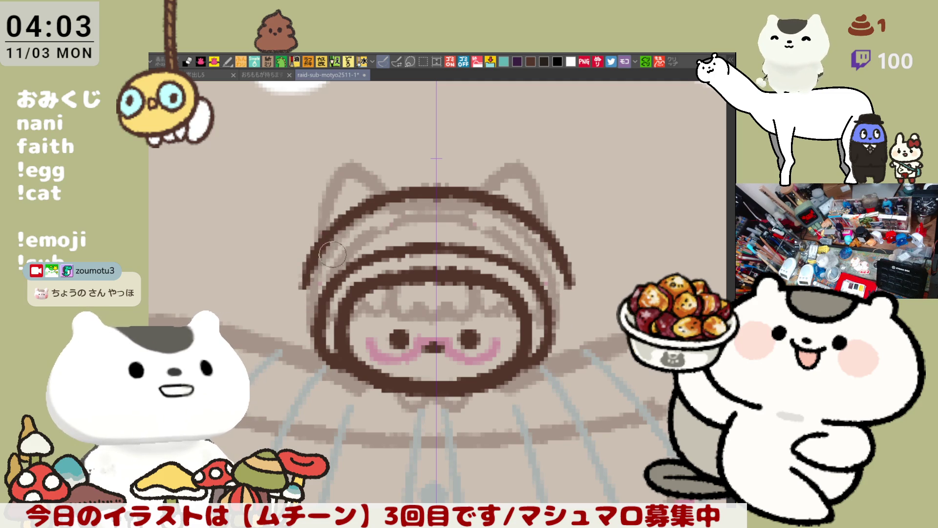
key(ctrl+z)
mouse_move(361, 201)
mouse_down()
mouse_move(290, 297)
mouse_move(315, 251)
mouse_move(292, 312)
mouse_up()
key(ctrl+z)
key(ctrl+z)
mouse_move(348, 222)
mouse_down()
mouse_move(305, 267)
mouse_move(290, 308)
mouse_move(315, 257)
mouse_move(299, 315)
mouse_move(304, 292)
mouse_up()
key(ctrl+z)
key(ctrl+z)
mouse_move(360, 200)
mouse_down()
mouse_move(312, 254)
mouse_move(294, 315)
mouse_up()
Extend the symmetric head arc lower on both sides of the face
key(ctrl+z)
mouse_move(322, 240)
mouse_down()
mouse_move(309, 293)
mouse_move(308, 342)
mouse_move(320, 364)
mouse_up()
key(ctrl+z)
key(ctrl+z)
mouse_move(364, 207)
mouse_down()
mouse_move(308, 314)
mouse_move(315, 337)
mouse_up()
key(ctrl+z)
drag(352, 213, 309, 310)
key(ctrl+z)
drag(361, 210, 309, 315)
key(ctrl+z)
mouse_move(361, 208)
mouse_down()
mouse_move(320, 242)
mouse_move(308, 332)
mouse_up()
key(ctrl+z)
mouse_move(347, 220)
mouse_down()
mouse_move(306, 298)
mouse_move(315, 348)
mouse_up()
key(ctrl+z)
drag(310, 259, 314, 332)
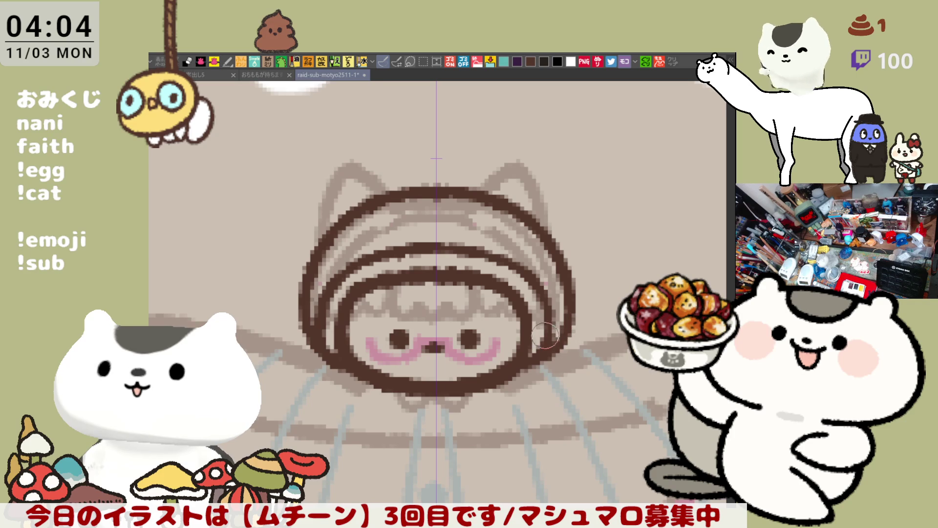
Pan to check the body below the face, then re-centre the hood
drag(545, 359, 502, 247)
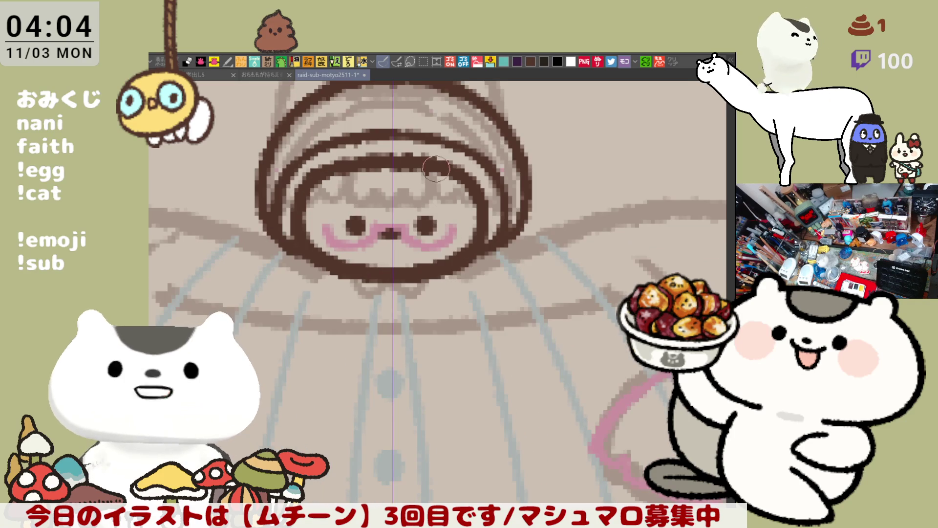
mouse_move(420, 190)
mouse_down()
mouse_move(446, 217)
mouse_move(497, 204)
mouse_up()
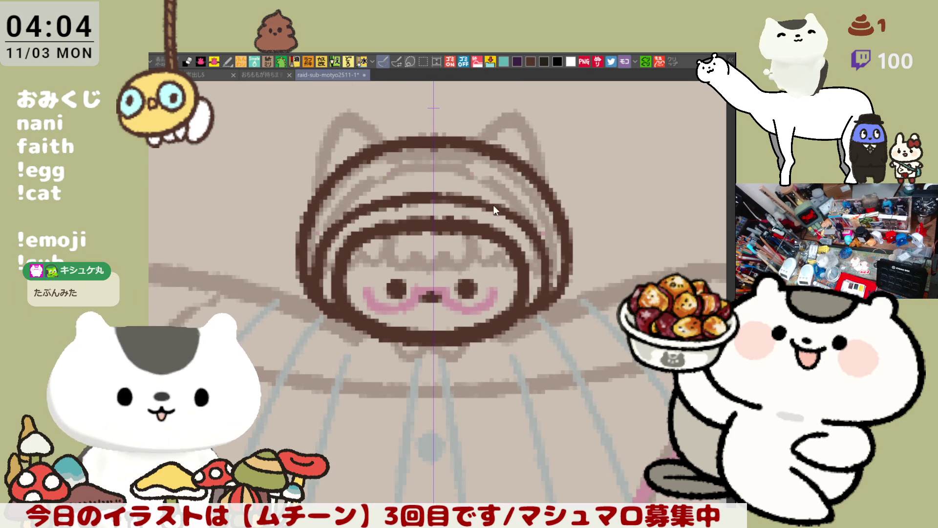
drag(508, 217, 529, 251)
drag(439, 182, 449, 204)
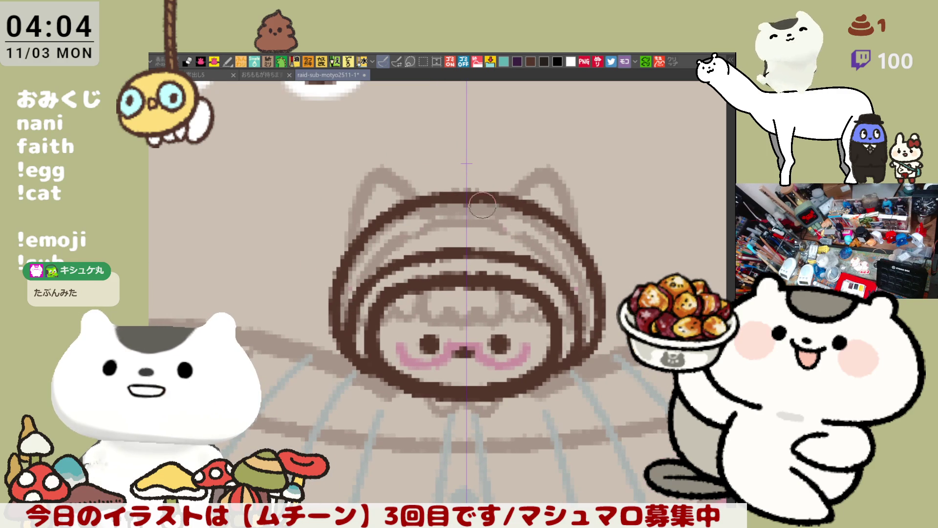
drag(497, 254, 464, 216)
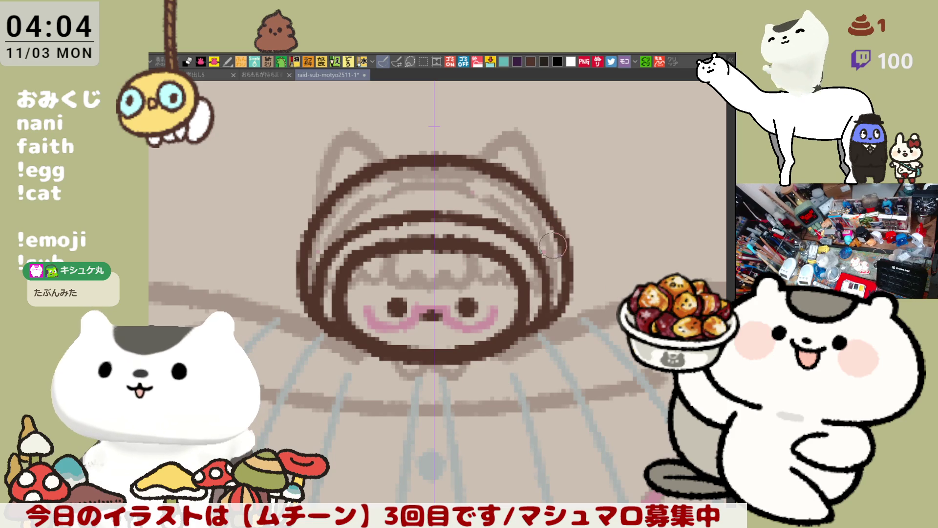
drag(482, 342, 472, 284)
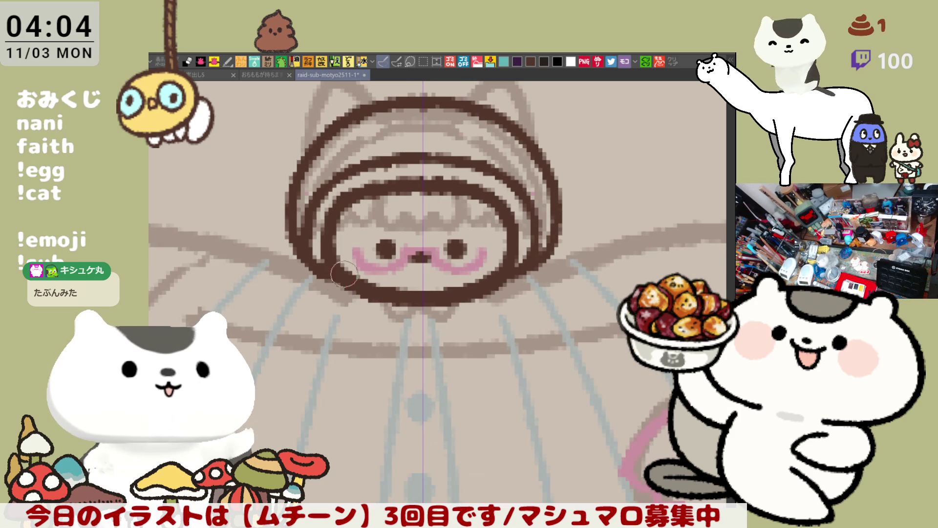
Draw mirrored arcs curving down from the head's lower sides below the face
drag(294, 251, 338, 312)
key(ctrl+z)
mouse_move(288, 242)
mouse_down()
mouse_move(300, 291)
mouse_move(312, 283)
mouse_move(298, 274)
mouse_move(308, 296)
mouse_up()
key(ctrl+z)
key(ctrl+z)
drag(248, 261, 342, 398)
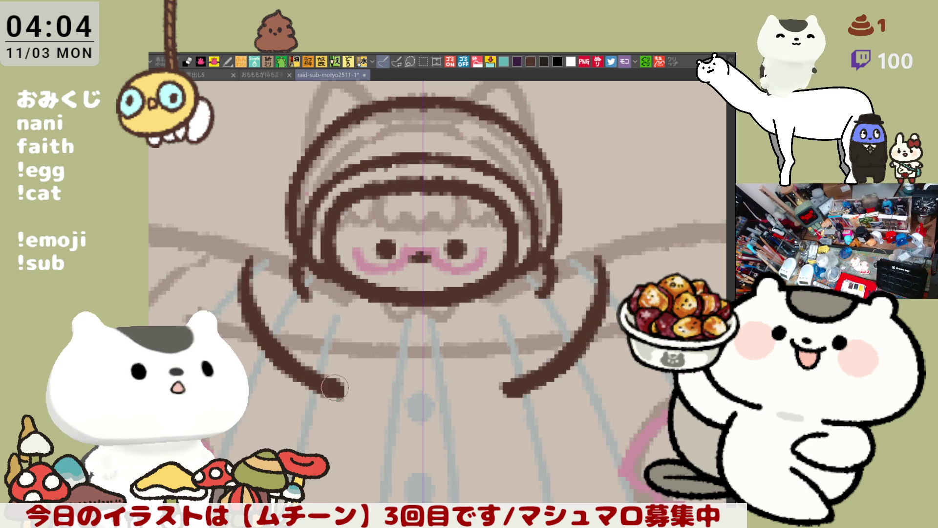
key(ctrl+z)
drag(237, 254, 344, 398)
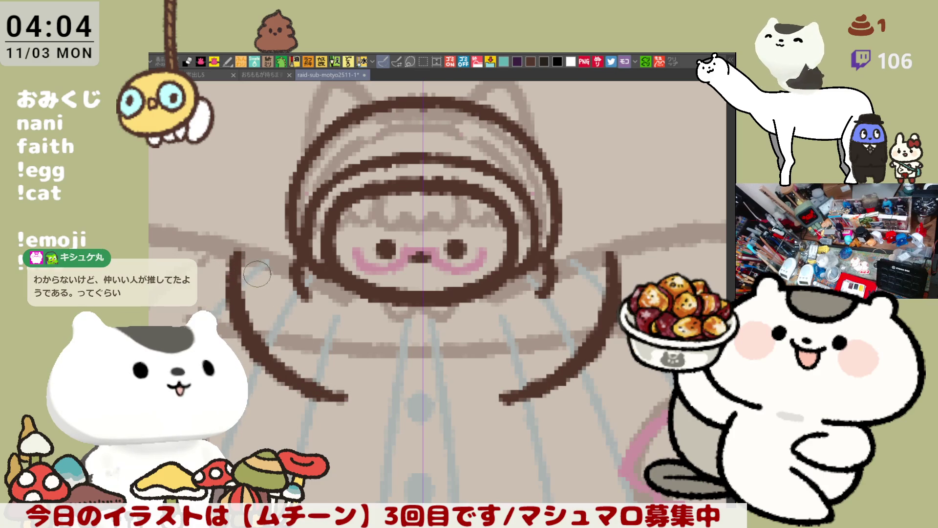
Curl the mirrored side arcs inward into hooks with short strokes at their inner ends
drag(237, 264, 299, 255)
key(ctrl+z)
mouse_move(234, 266)
mouse_down()
mouse_move(288, 242)
mouse_move(299, 255)
mouse_move(249, 242)
mouse_move(293, 244)
mouse_move(301, 259)
mouse_up()
key(ctrl+z)
key(ctrl+z)
drag(242, 255, 294, 264)
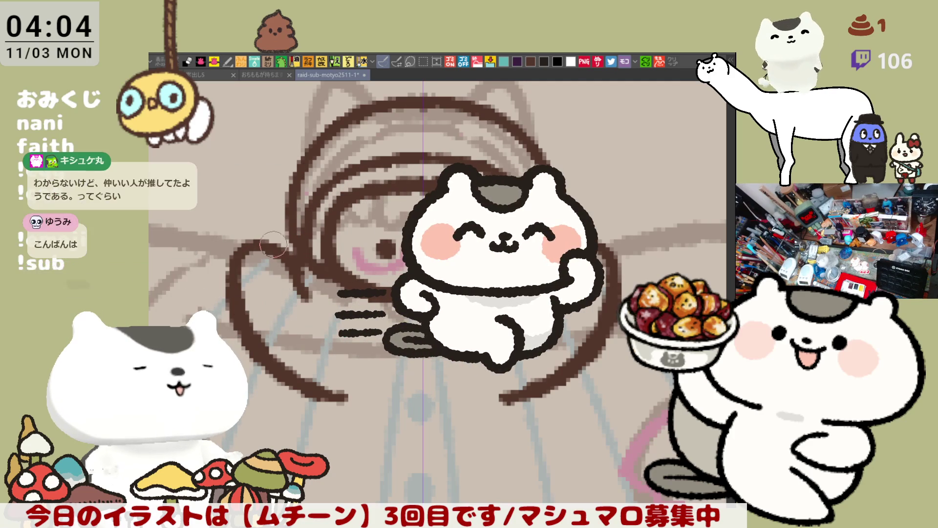
key(ctrl+z)
drag(242, 252, 292, 261)
key(ctrl+z)
key(ctrl+z)
mouse_move(233, 248)
mouse_down()
mouse_move(305, 271)
mouse_move(267, 250)
mouse_move(310, 274)
mouse_up()
key(ctrl+z)
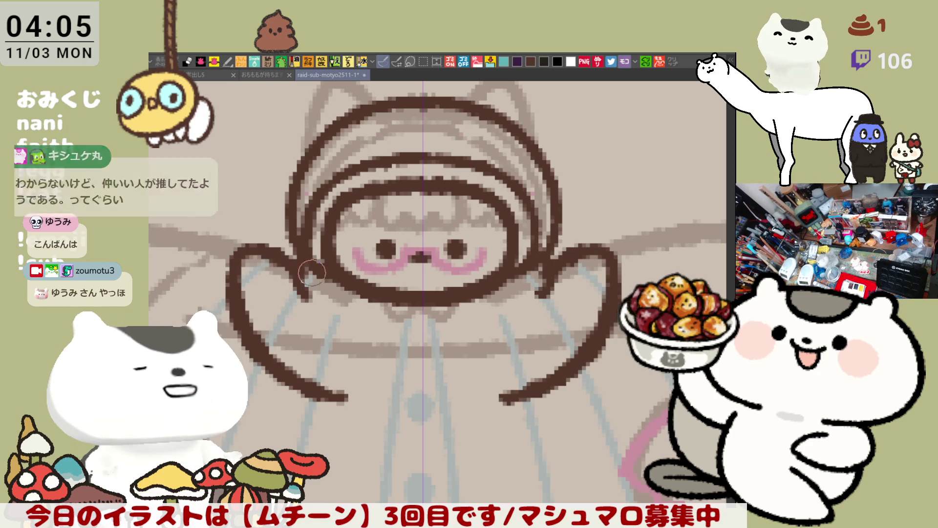
key(ctrl+z)
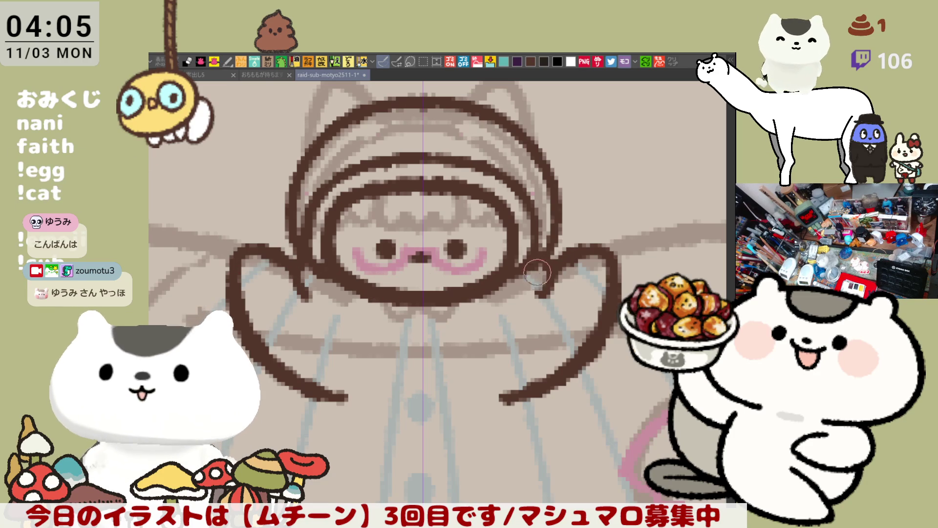
drag(543, 274, 602, 259)
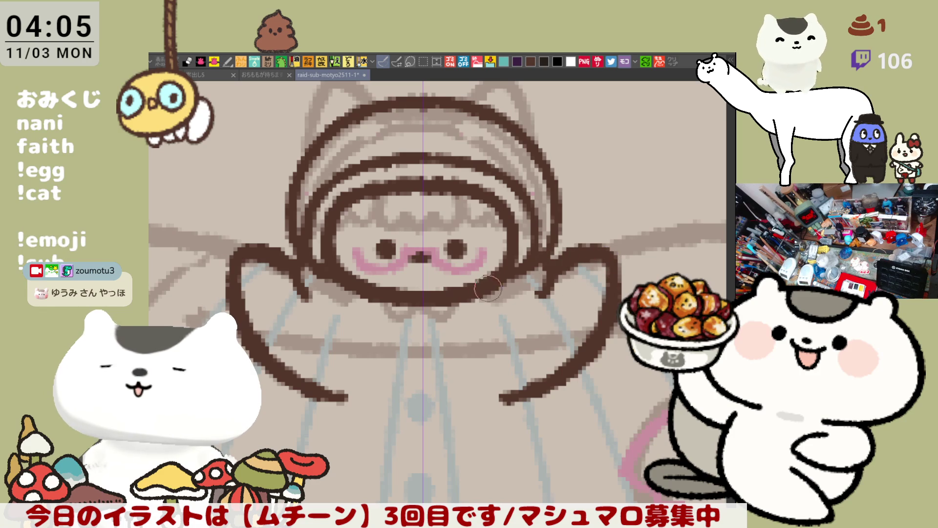
Draw the bowl-shaped rim joining both hooks and add mirrored curves inside each curl
drag(295, 381, 420, 418)
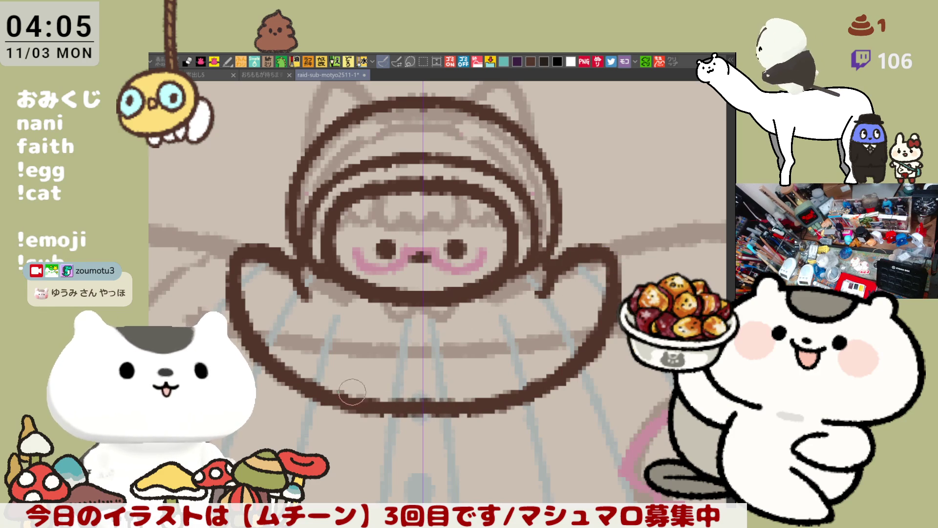
key(ctrl+z)
drag(292, 377, 422, 416)
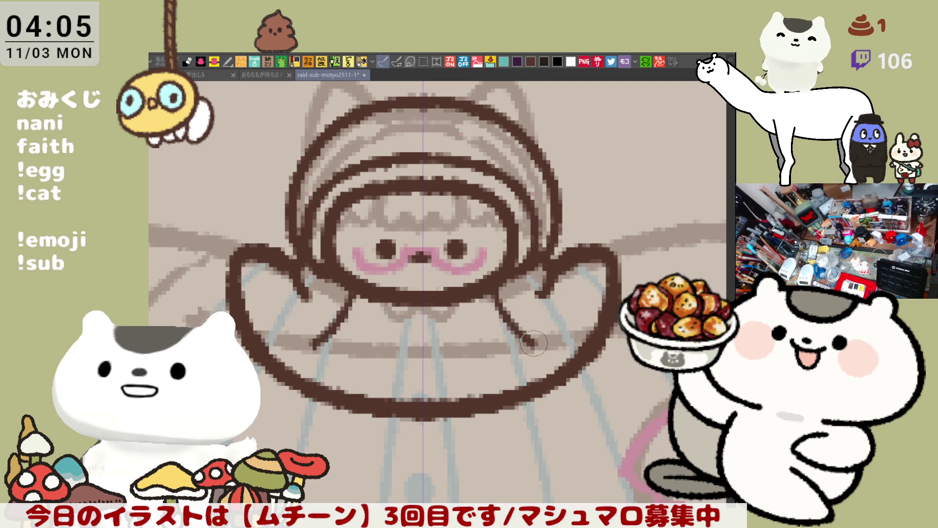
drag(511, 276, 574, 366)
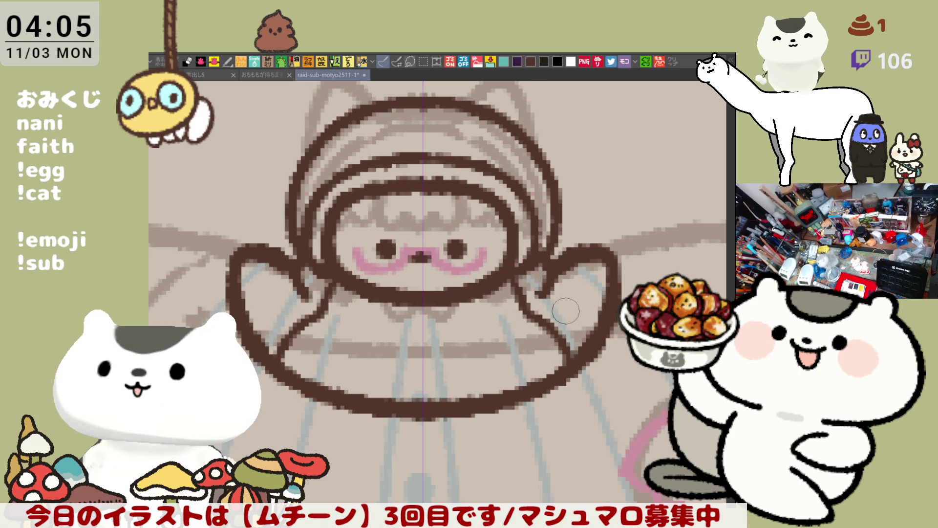
drag(555, 289, 610, 293)
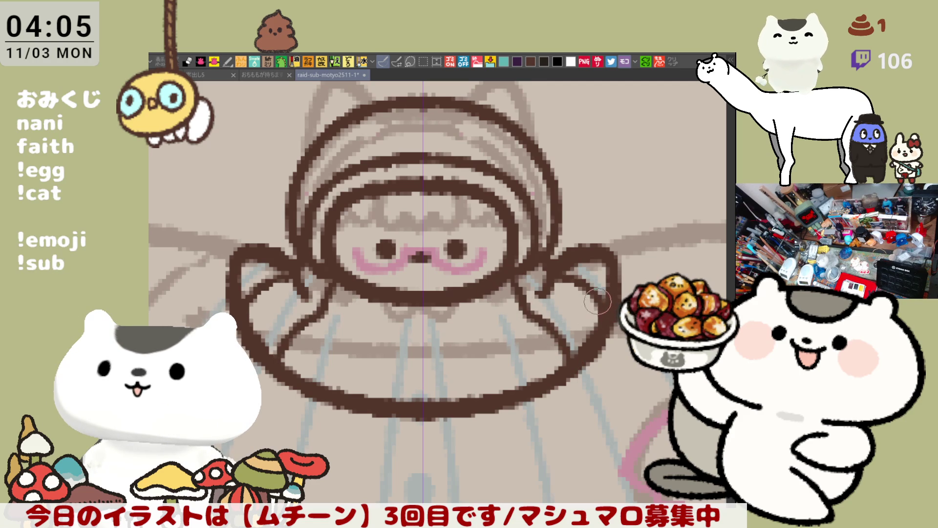
Draw dividing lines from the face down to the rim and start a curl atop the hood
drag(482, 313, 498, 396)
key(ctrl+z)
mouse_move(424, 296)
mouse_down()
mouse_move(425, 405)
mouse_move(423, 337)
mouse_move(423, 405)
mouse_move(422, 380)
mouse_up()
key(ctrl+z)
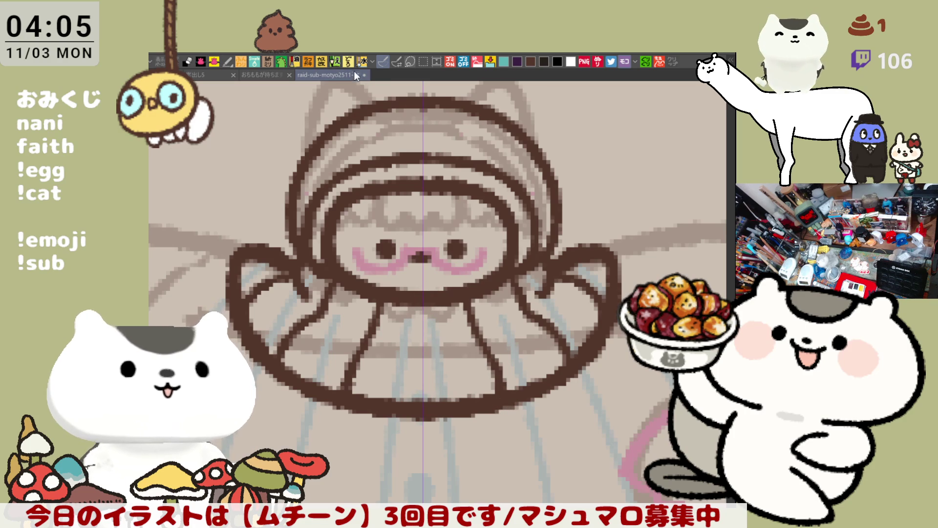
drag(425, 290, 423, 415)
key(ctrl+z)
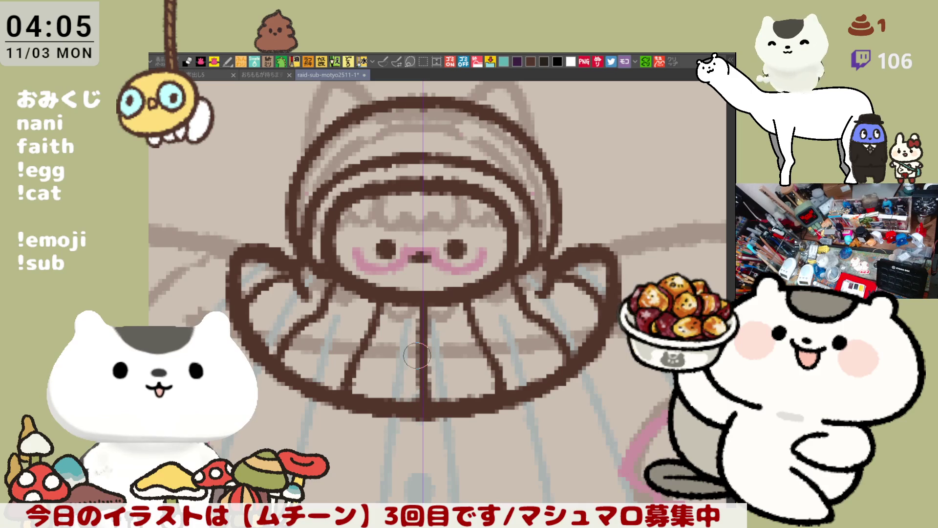
scroll(417, 355, down, 3)
scroll(417, 355, up, 2)
mouse_move(448, 215)
mouse_down()
mouse_move(452, 186)
mouse_move(480, 162)
mouse_up()
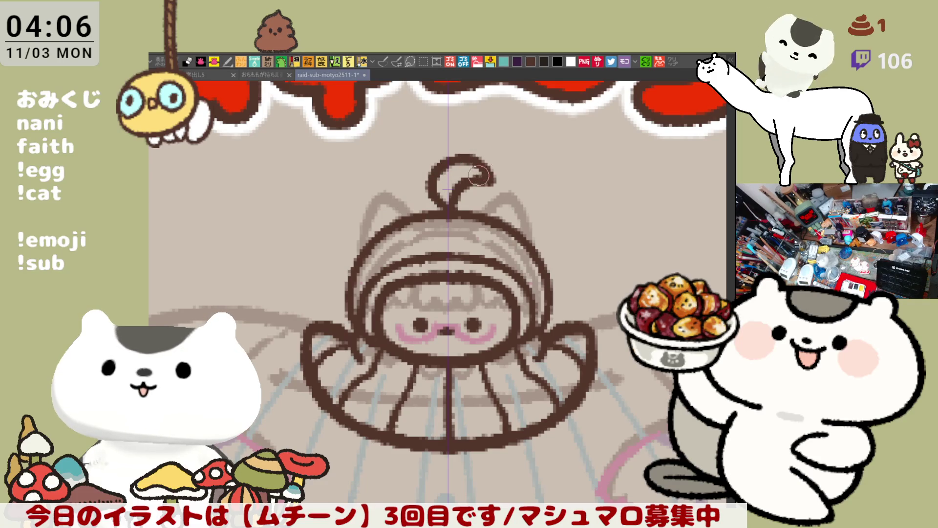
Re-trace the hood outline beside the top curl and down both sides to darken it
drag(456, 214, 503, 227)
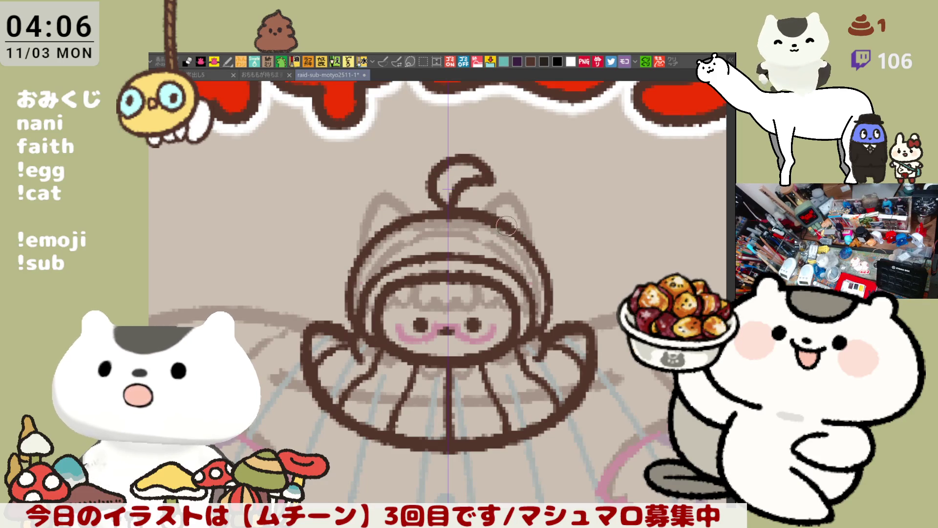
drag(457, 213, 518, 239)
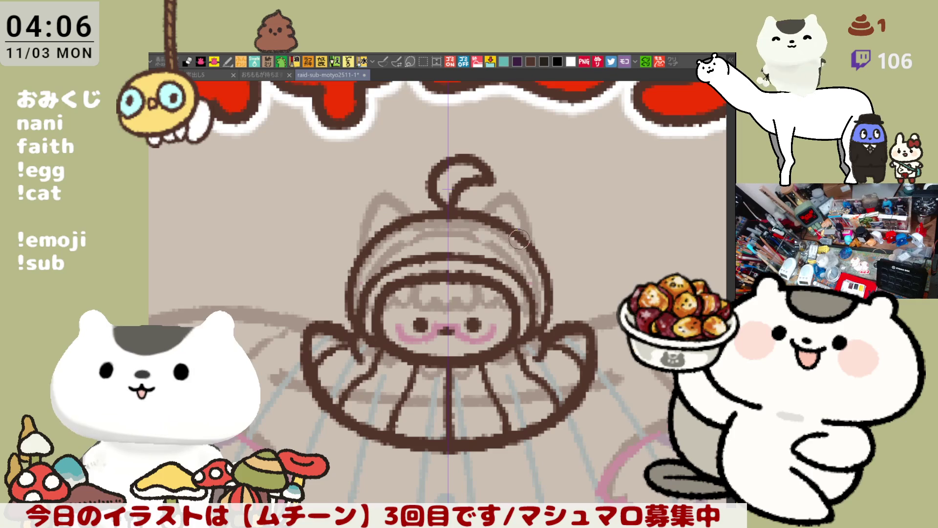
drag(439, 214, 455, 212)
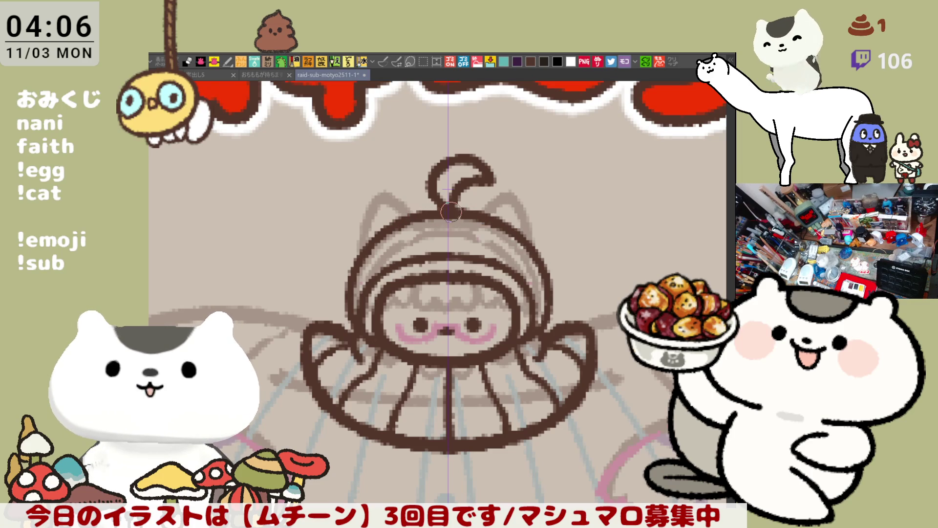
drag(540, 262, 541, 335)
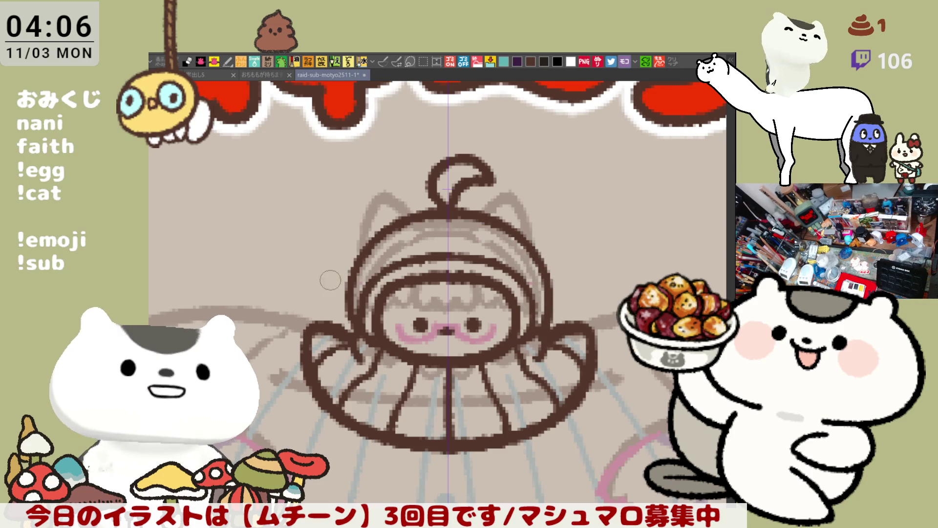
mouse_move(352, 275)
mouse_down()
mouse_move(351, 326)
mouse_move(351, 279)
mouse_move(350, 302)
mouse_up()
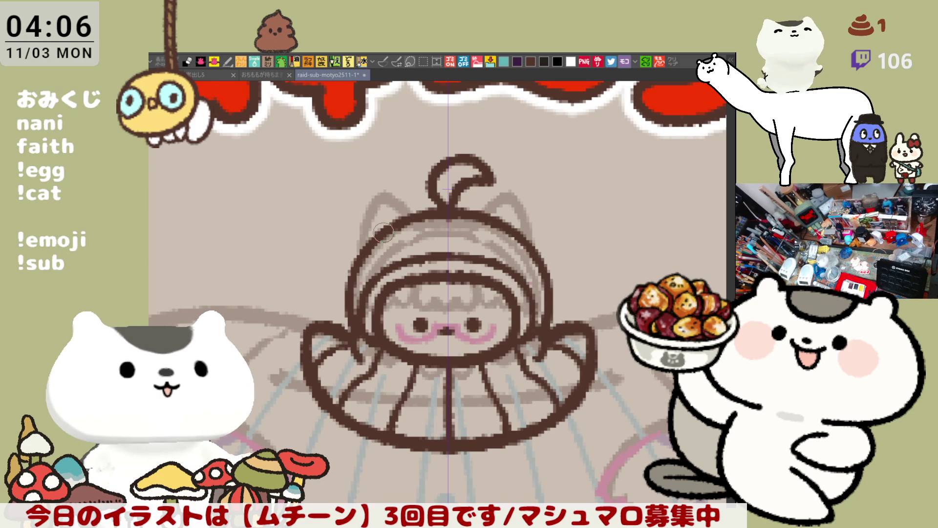
scroll(384, 232, down, 3)
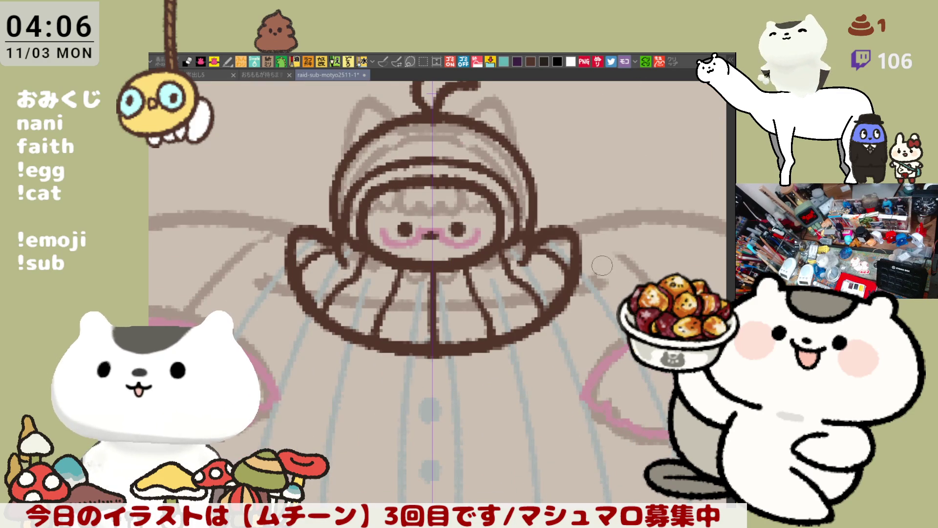
Ink two curved brown strokes extending outward from the figure's right side
drag(602, 265, 466, 267)
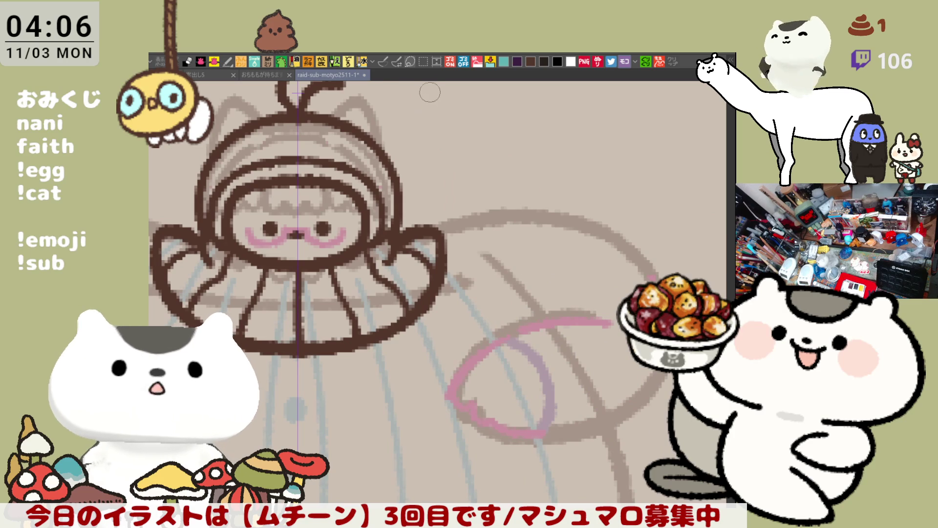
drag(443, 266, 515, 244)
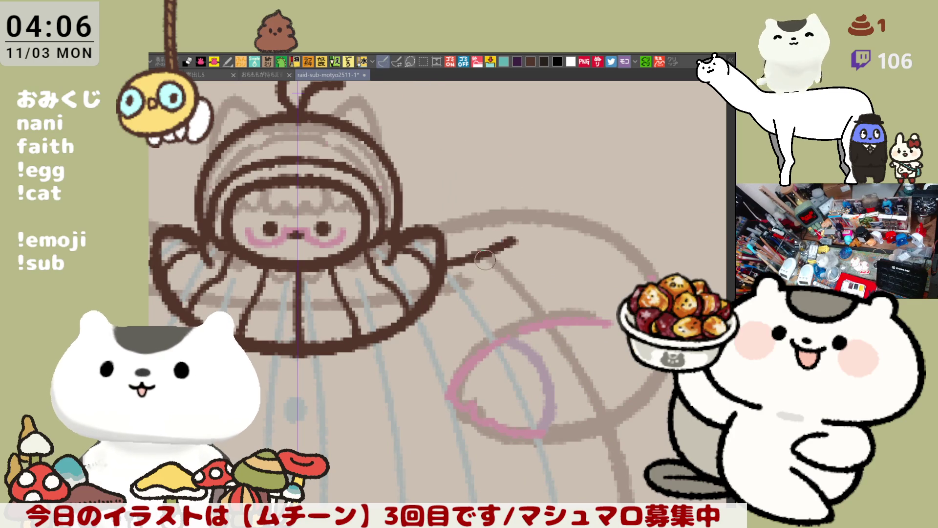
key(ctrl+z)
drag(445, 271, 515, 244)
key(ctrl+z)
drag(446, 275, 523, 249)
drag(442, 255, 510, 227)
key(ctrl+z)
drag(437, 256, 504, 233)
Add a third, higher stroke and close off the strokes' right ends
drag(444, 230, 491, 215)
key(ctrl+z)
drag(441, 235, 494, 215)
key(ctrl+z)
key(ctrl+z)
drag(440, 236, 488, 216)
key(ctrl+z)
drag(441, 236, 489, 216)
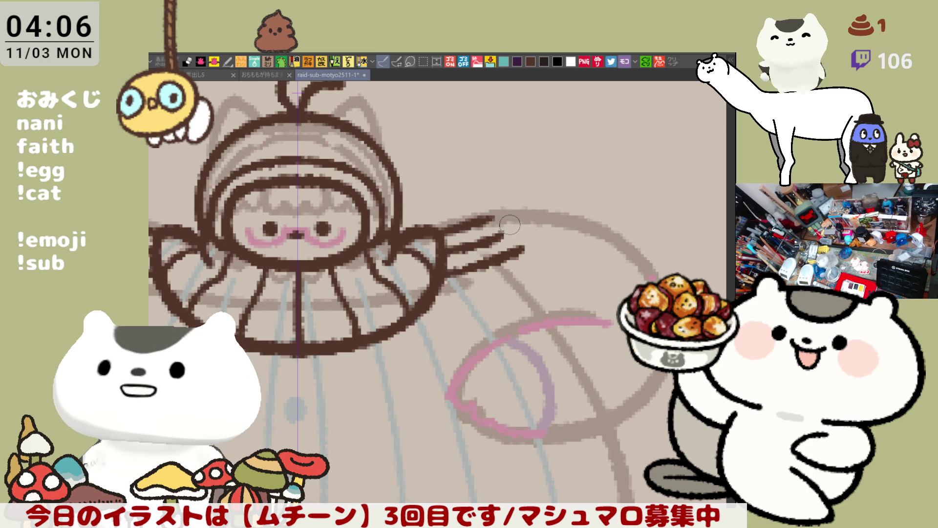
drag(494, 217, 514, 259)
key(ctrl+z)
drag(490, 217, 513, 255)
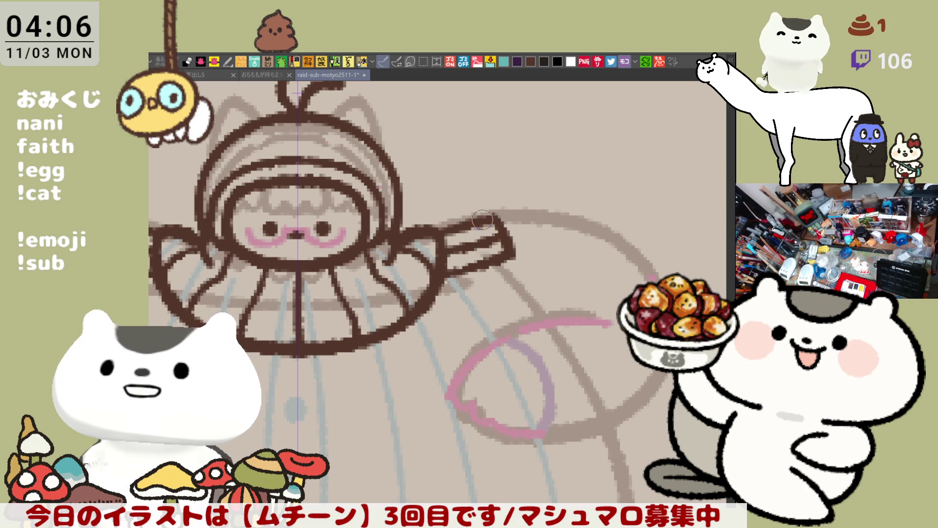
Ink a clean dark brown lower edge along the right wing
scroll(501, 228, left, 3)
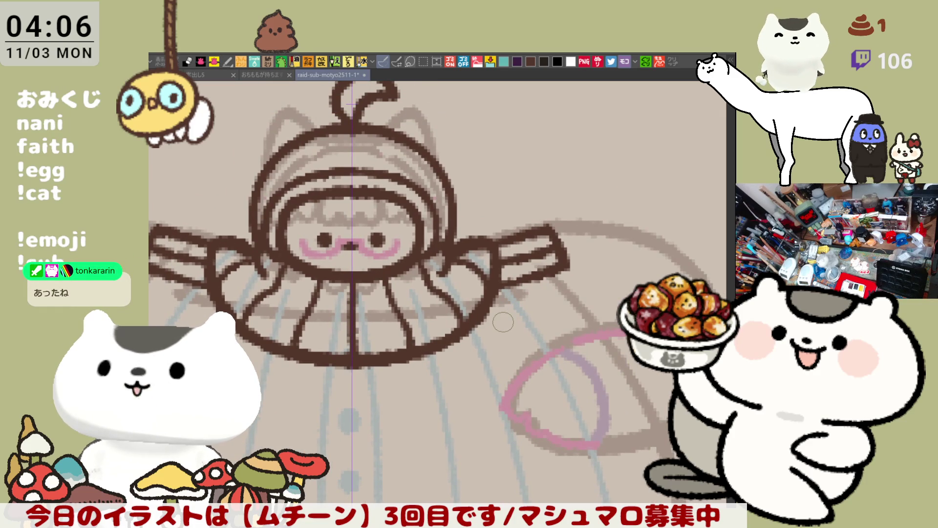
drag(506, 299, 574, 276)
key(ctrl+z)
drag(503, 299, 574, 276)
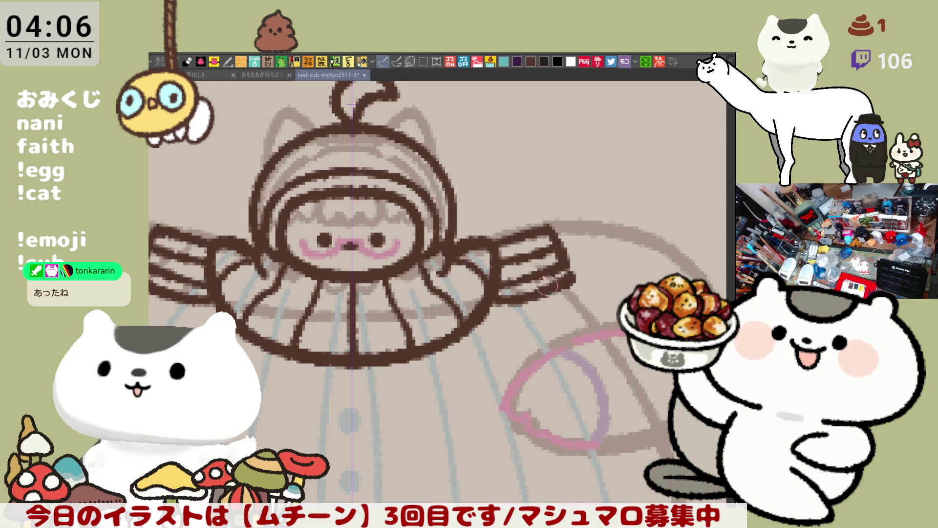
key(ctrl+z)
drag(487, 303, 571, 284)
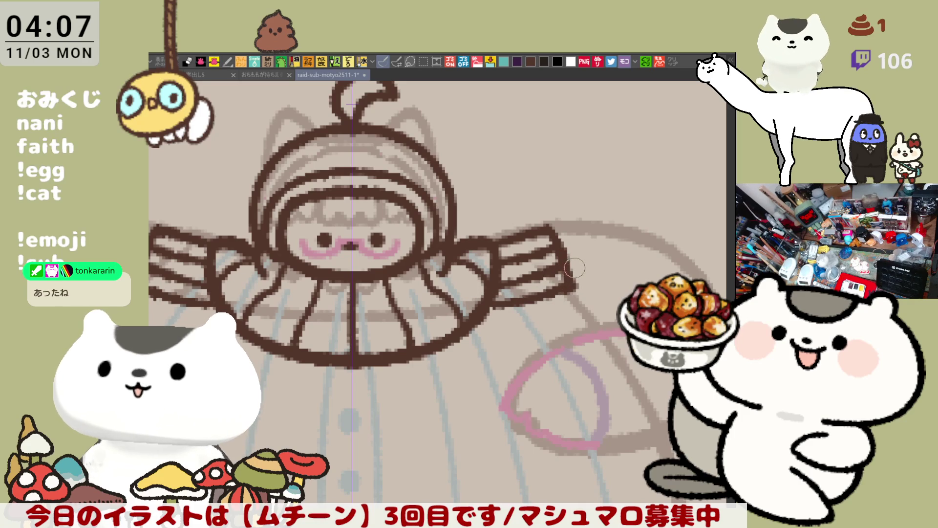
key(ctrl+z)
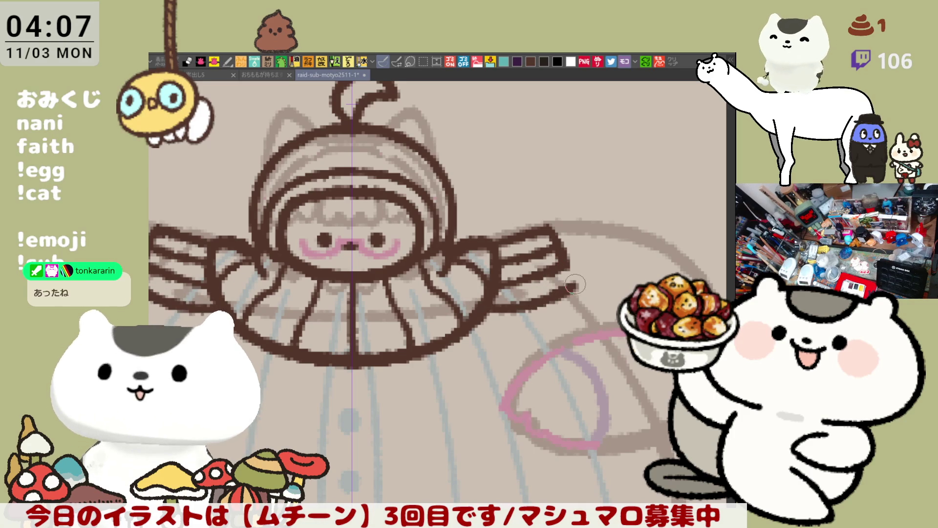
drag(488, 303, 572, 286)
key(ctrl+z)
drag(486, 304, 565, 290)
key(ctrl+z)
drag(486, 304, 571, 287)
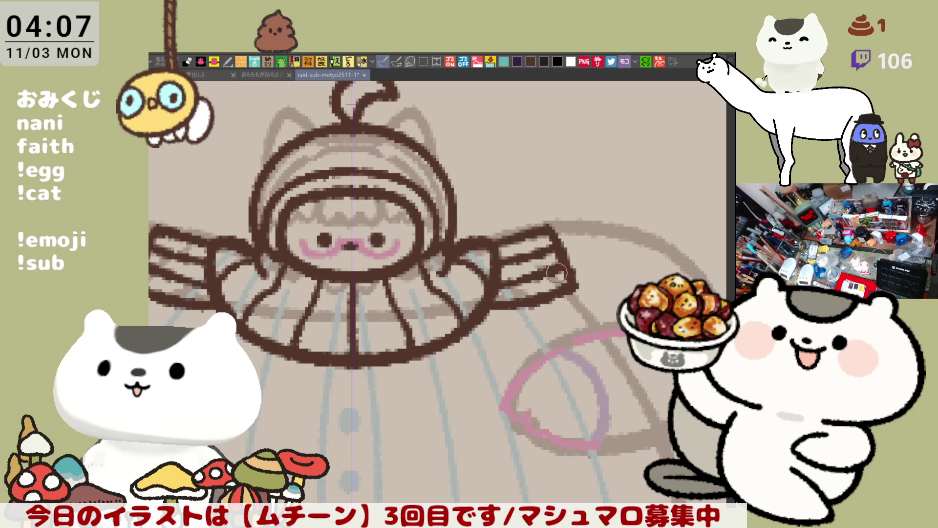
mouse_move(373, 372)
mouse_down()
mouse_move(471, 352)
mouse_move(499, 292)
mouse_up()
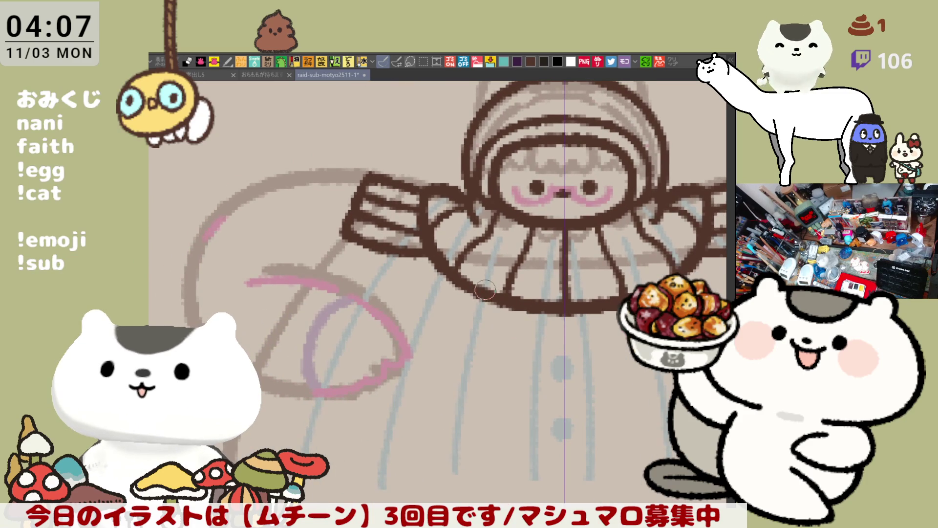
Ink a short curve along the pale circle's upper left
drag(227, 222, 263, 238)
mouse_move(293, 204)
mouse_down()
mouse_move(266, 202)
mouse_move(242, 260)
mouse_up()
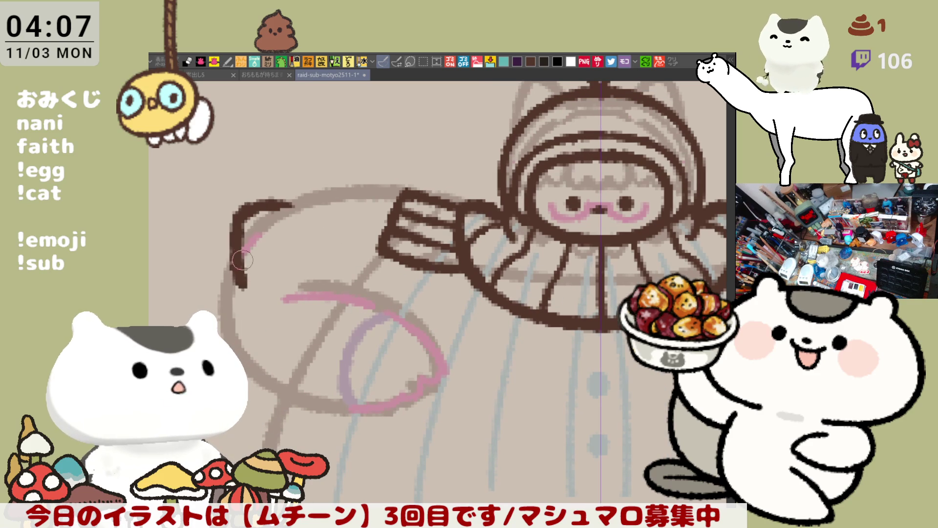
key(ctrl+z)
drag(264, 214, 230, 282)
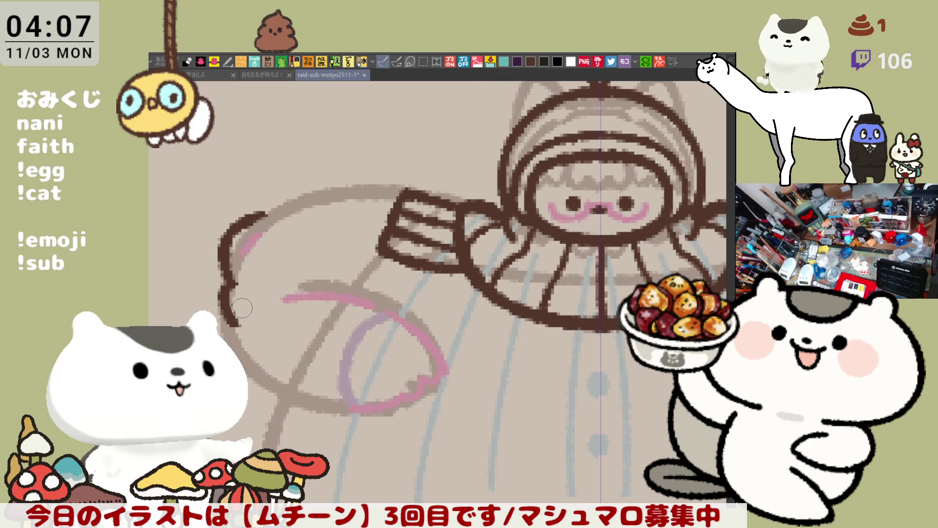
key(ctrl+z)
key(ctrl+z)
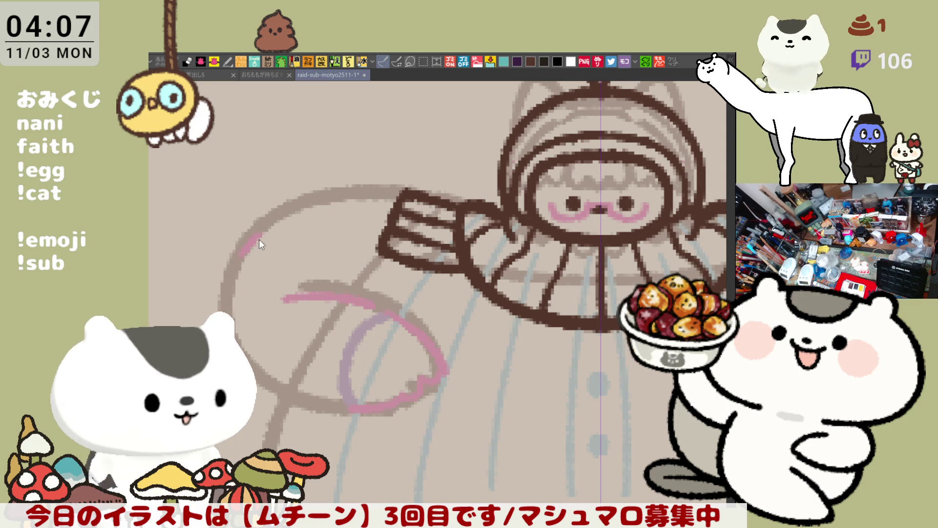
drag(273, 206, 251, 291)
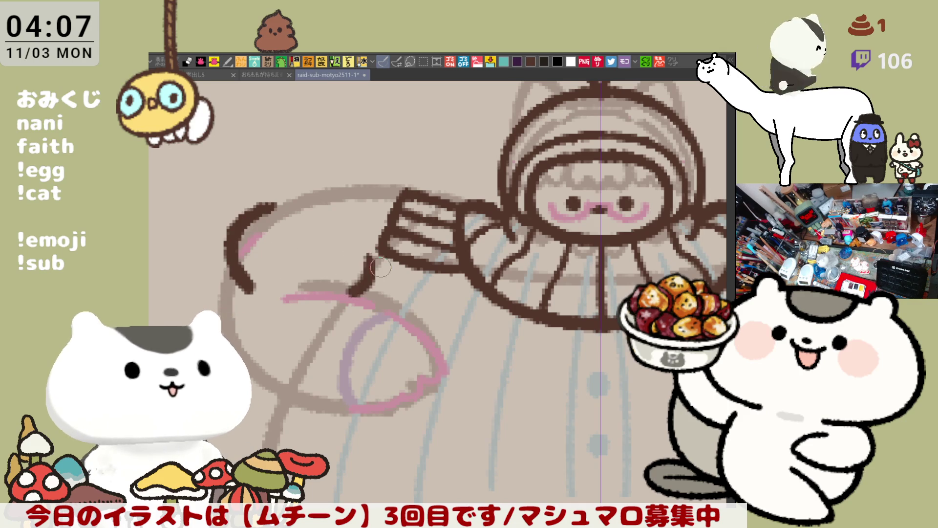
Draw mirrored arm arcs reaching the ruff and extend their lower ends
scroll(402, 266, down, 2)
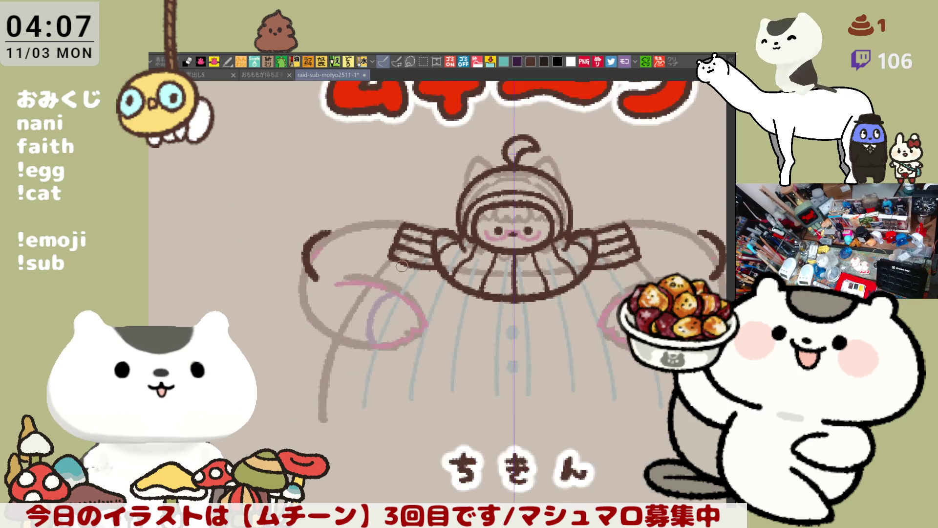
drag(397, 223, 335, 197)
drag(264, 205, 344, 195)
key(ctrl+z)
drag(262, 207, 342, 200)
key(ctrl+z)
drag(260, 209, 337, 198)
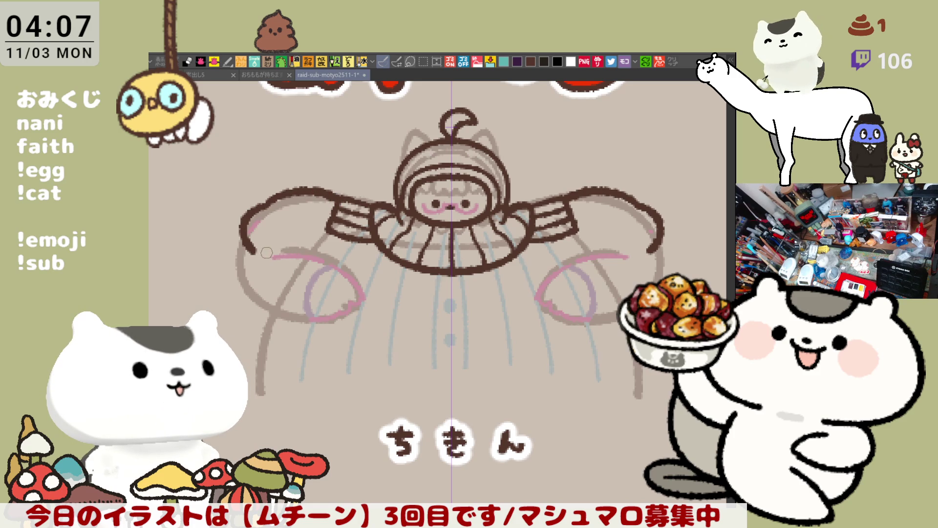
drag(254, 248, 281, 257)
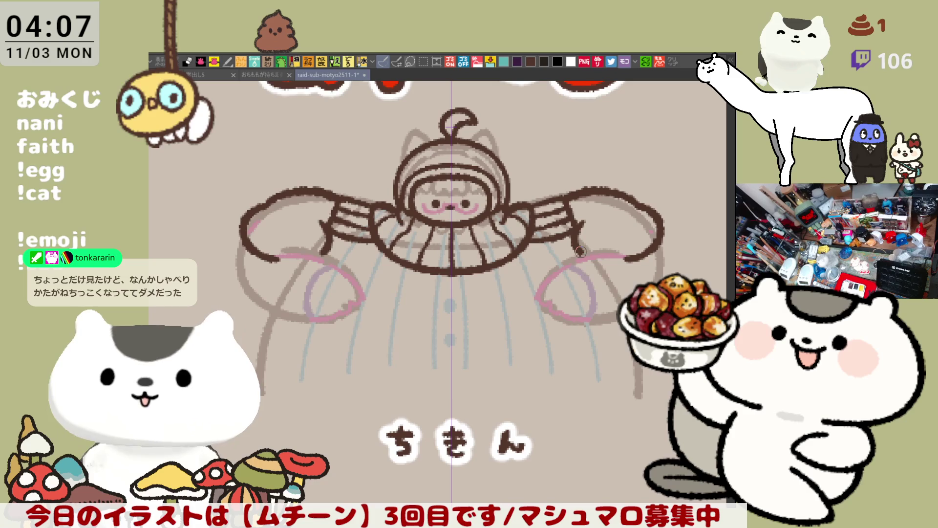
Replace the sleeve strokes with curled sleeve ends along the left sleeve's pink guide
key(ctrl+z)
click(578, 224)
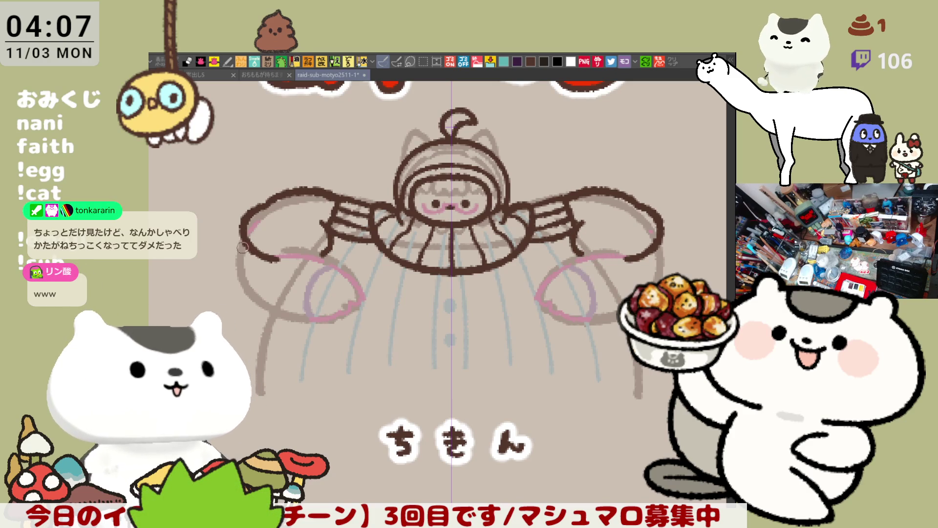
drag(237, 247, 251, 268)
key(ctrl+z)
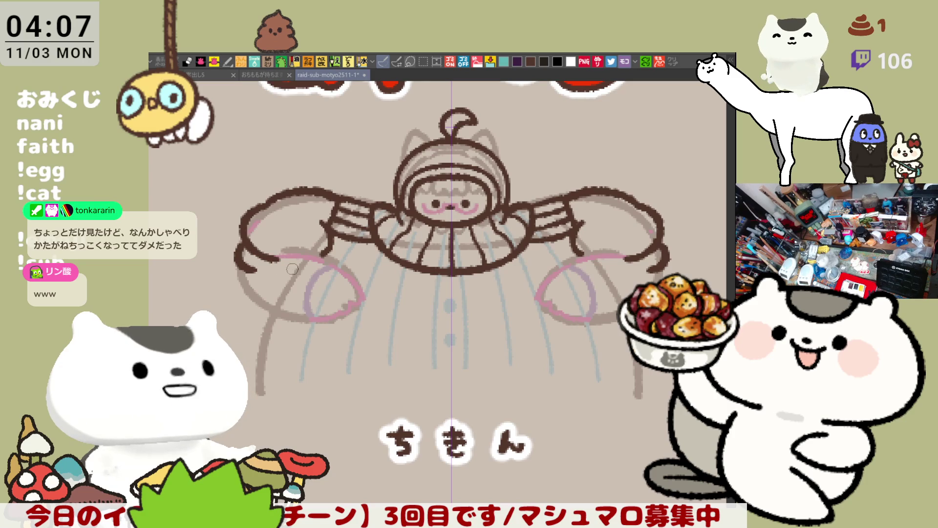
drag(276, 263, 291, 261)
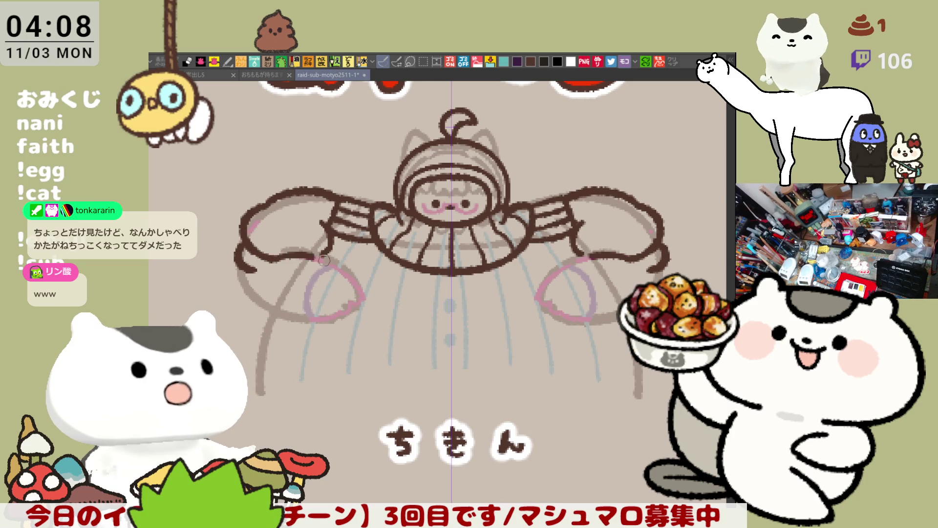
Ink a longer line along the sleeve guide
key(ctrl+z)
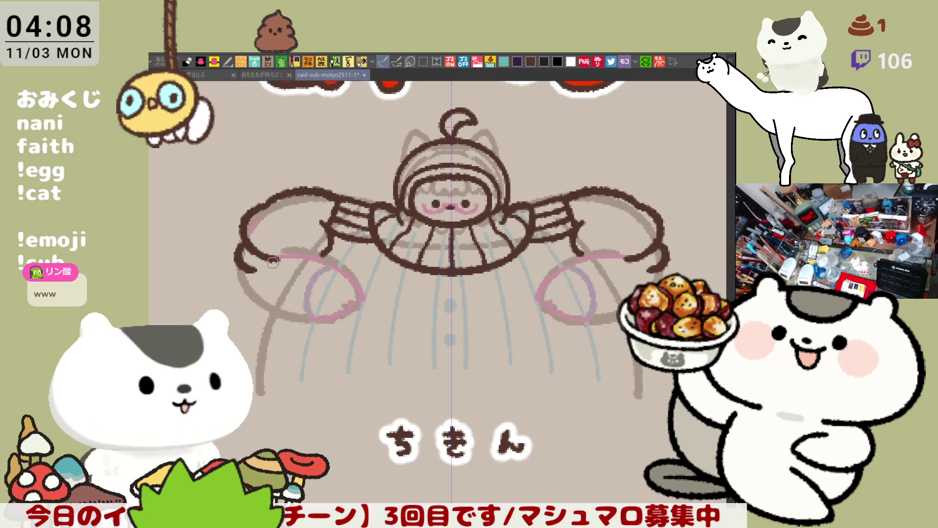
drag(275, 261, 340, 265)
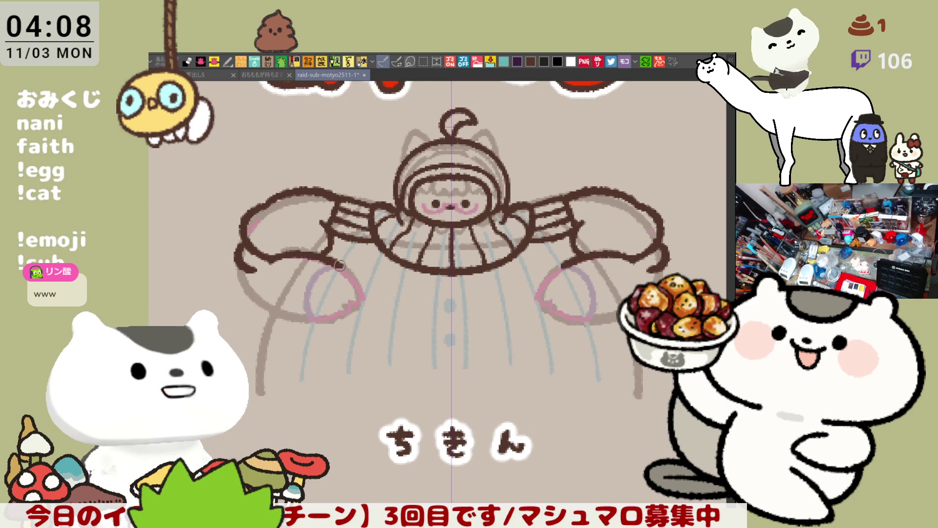
key(ctrl+z)
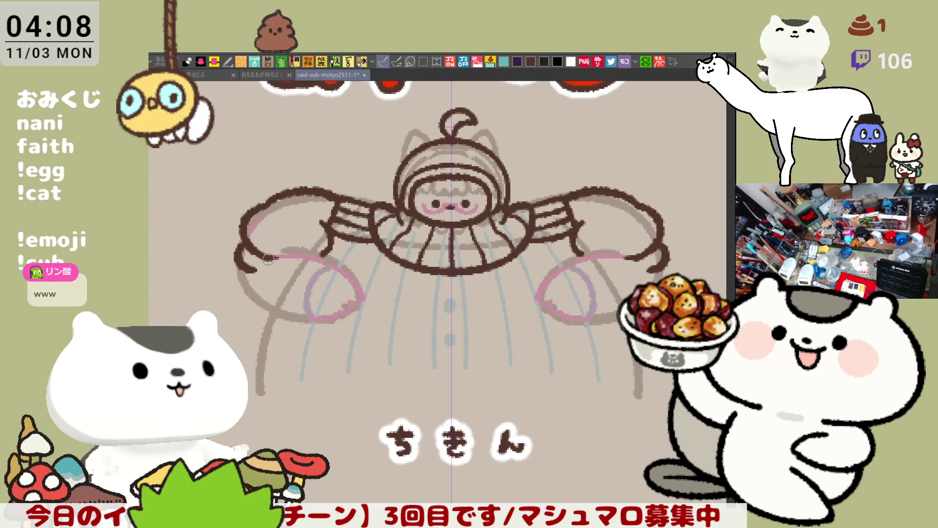
drag(268, 259, 347, 275)
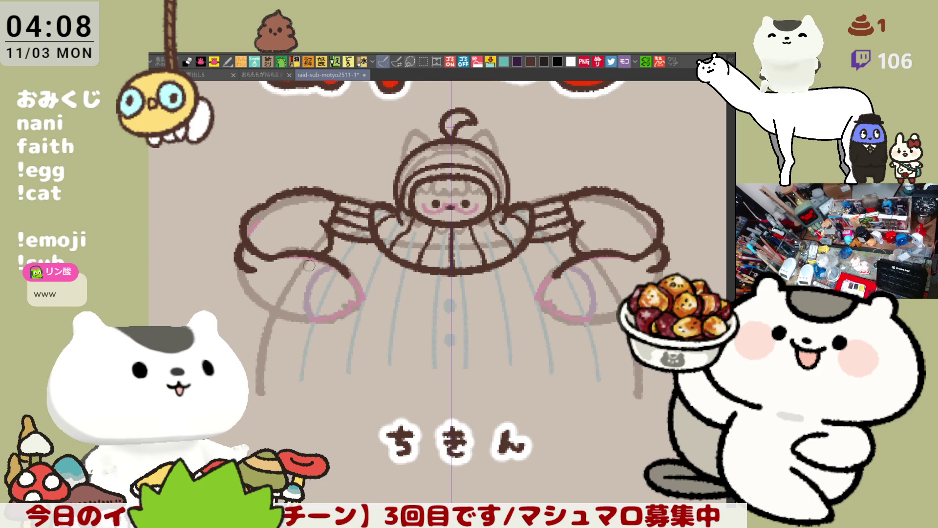
key(ctrl+z)
drag(268, 259, 347, 275)
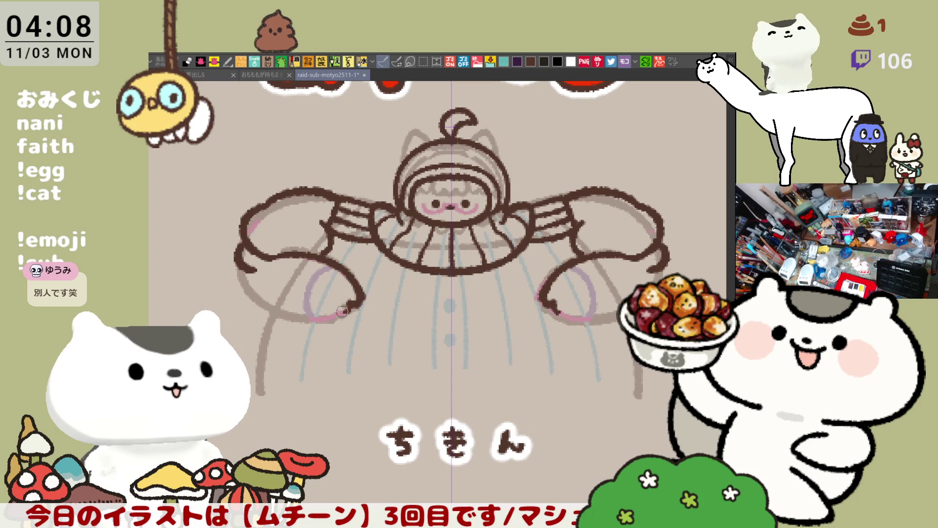
Ink the claw's curved lower outline, mirrored on both sides
mouse_move(240, 266)
mouse_down()
mouse_move(251, 301)
mouse_move(308, 325)
mouse_up()
key(ctrl+z)
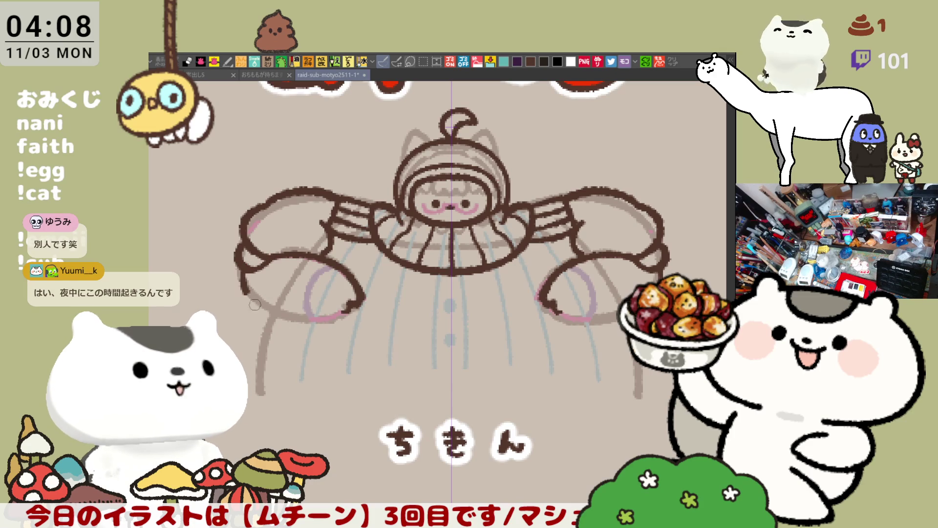
drag(255, 304, 315, 320)
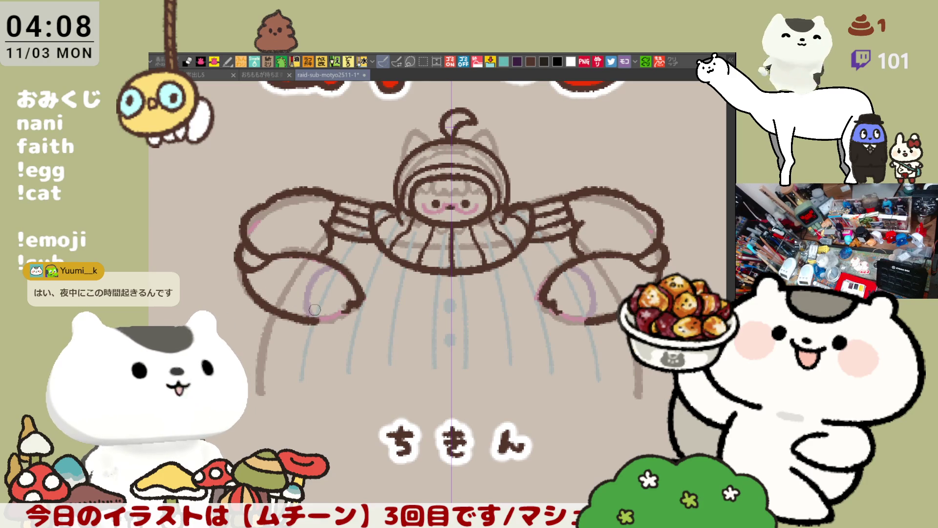
key(ctrl+z)
drag(241, 272, 316, 322)
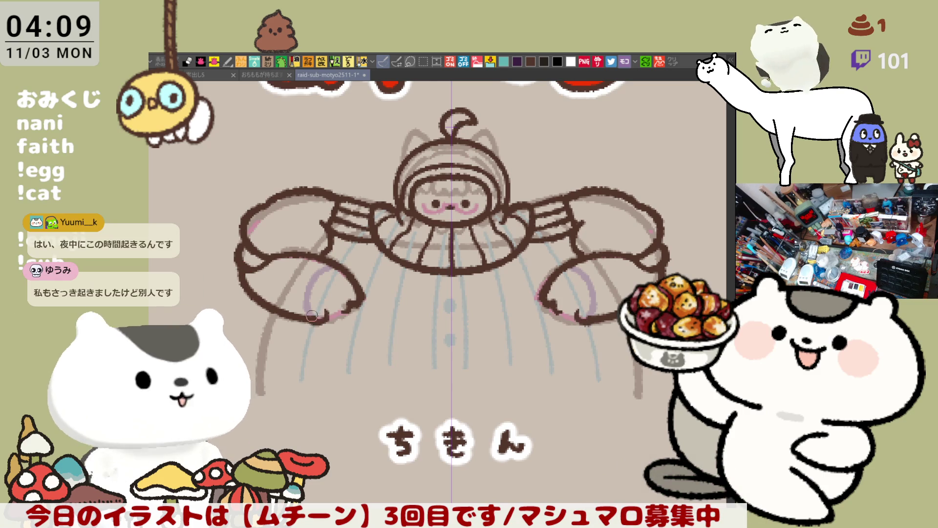
drag(341, 309, 327, 320)
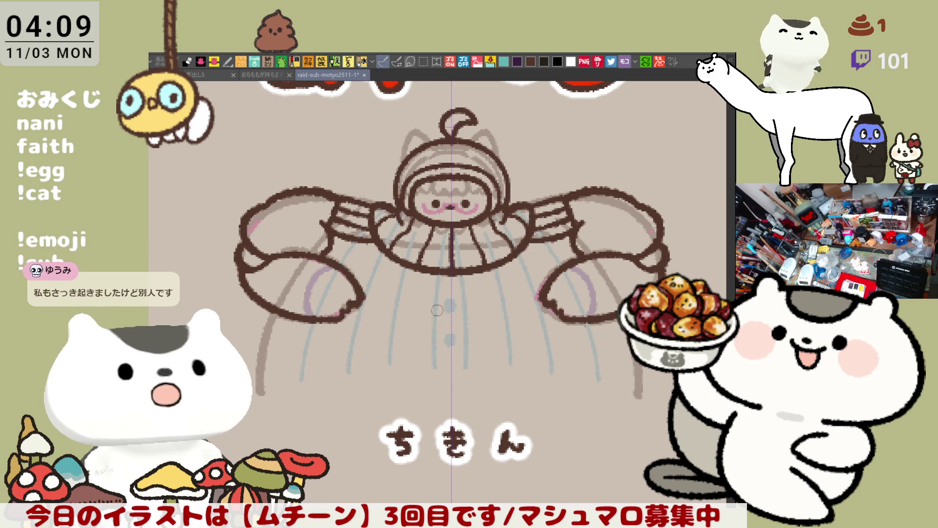
Draw mirrored curves below the body
drag(437, 310, 410, 291)
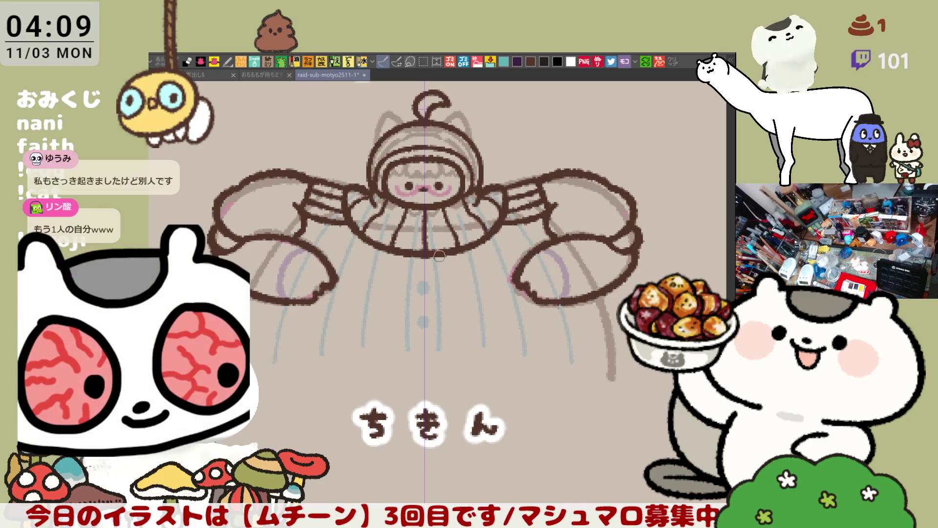
drag(381, 259, 396, 277)
key(ctrl+z)
key(ctrl+z)
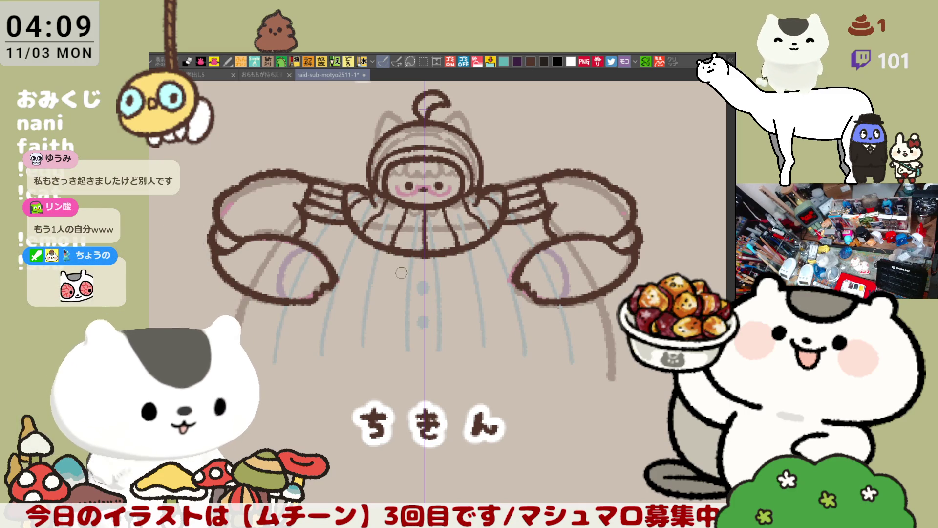
drag(599, 304, 611, 363)
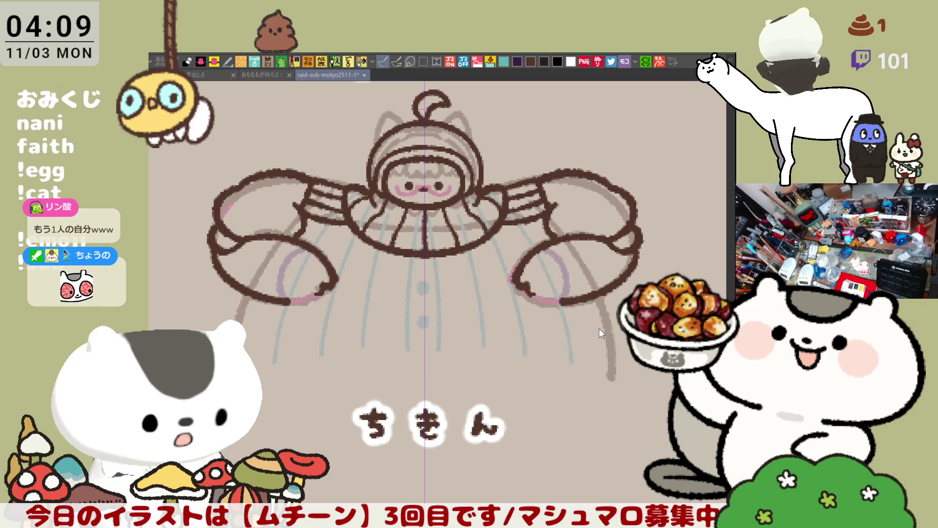
Remove the stray lower strokes and ink mirrored arcs over both shoulders
key(ctrl+z)
key(ctrl+z)
key(ctrl+z)
key(ctrl+z)
key(ctrl+z)
key(ctrl+z)
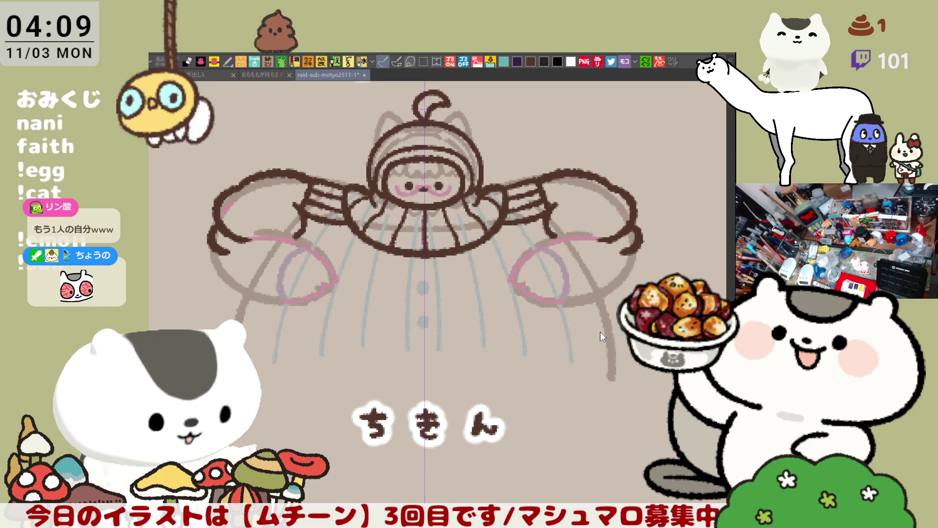
key(ctrl+z)
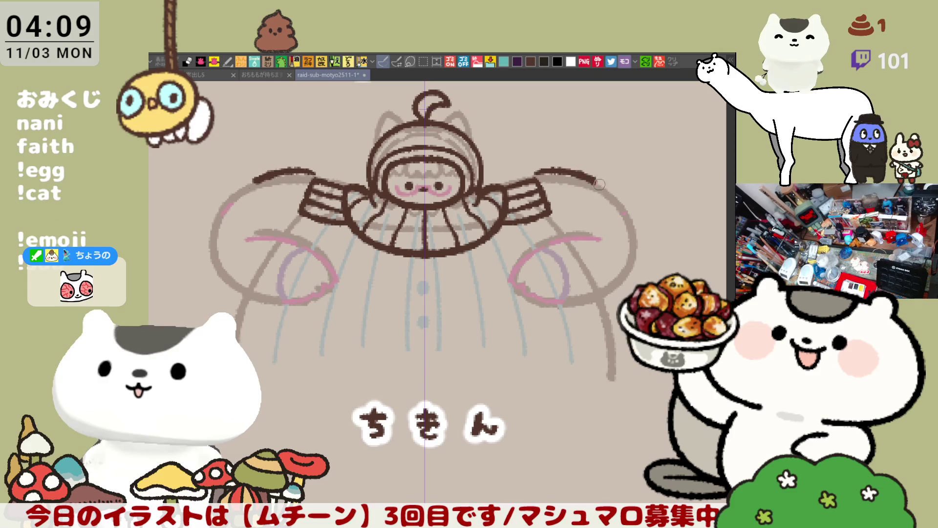
drag(542, 177, 627, 228)
key(ctrl+z)
drag(536, 181, 627, 228)
key(ctrl+z)
drag(535, 181, 615, 202)
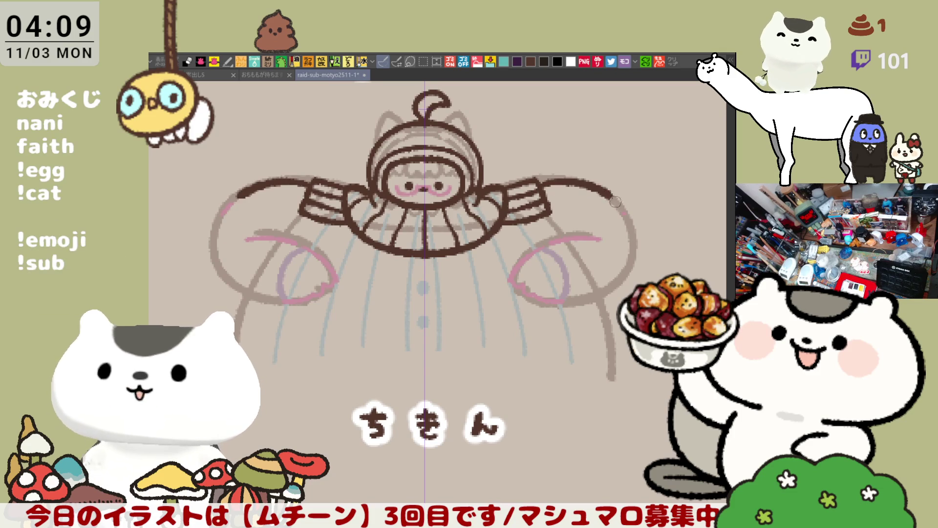
key(ctrl+z)
mouse_move(561, 177)
mouse_down()
mouse_move(614, 200)
mouse_move(625, 270)
mouse_up()
key(ctrl+z)
Rework the shoulder arc so it runs from the arm up to the collar
mouse_move(244, 190)
mouse_down()
mouse_move(220, 279)
mouse_move(214, 225)
mouse_move(222, 276)
mouse_up()
key(ctrl+z)
key(ctrl+z)
key(ctrl+z)
key(ctrl+z)
drag(224, 204, 316, 181)
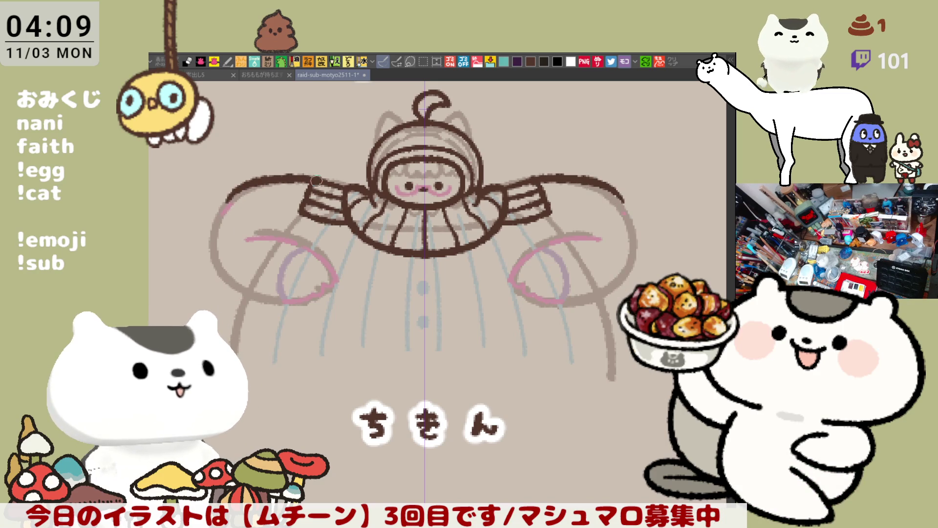
key(ctrl+z)
drag(233, 195, 303, 177)
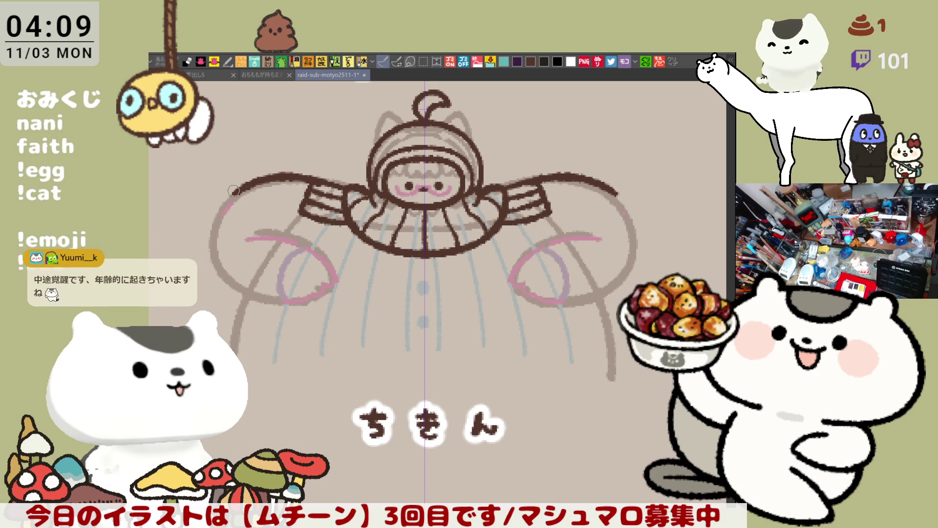
key(ctrl+z)
drag(239, 195, 309, 180)
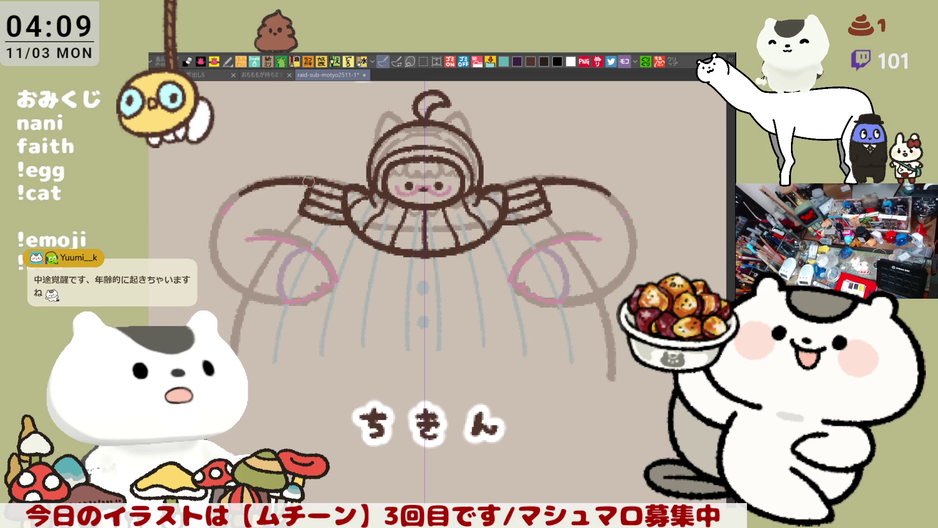
key(ctrl+z)
mouse_move(242, 192)
mouse_down()
mouse_move(306, 181)
mouse_move(210, 252)
mouse_up()
Ink the mirrored body side edges running down below the shoulders
key(ctrl+z)
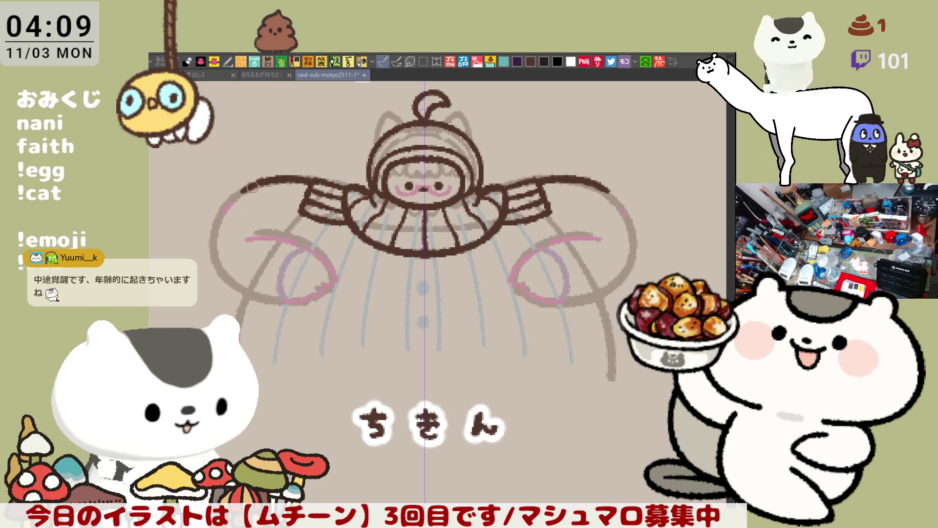
key(ctrl+z)
drag(248, 182, 212, 258)
key(ctrl+z)
key(ctrl+z)
drag(229, 211, 210, 251)
key(ctrl+z)
drag(230, 211, 211, 250)
key(ctrl+z)
drag(229, 211, 211, 252)
key(ctrl+z)
drag(229, 211, 211, 253)
key(ctrl+z)
drag(228, 211, 233, 286)
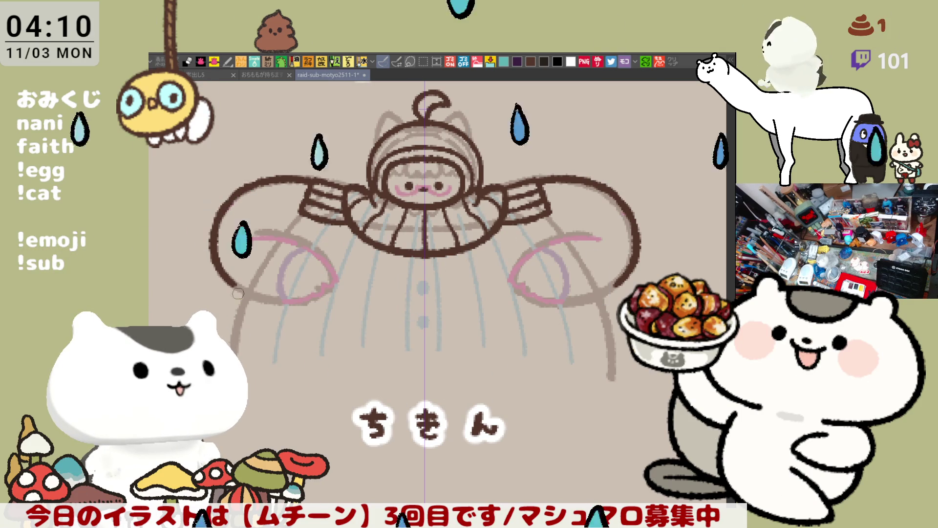
Darken the bottom and inner arcs of both arm loops and thicken the left curl
drag(261, 298, 300, 304)
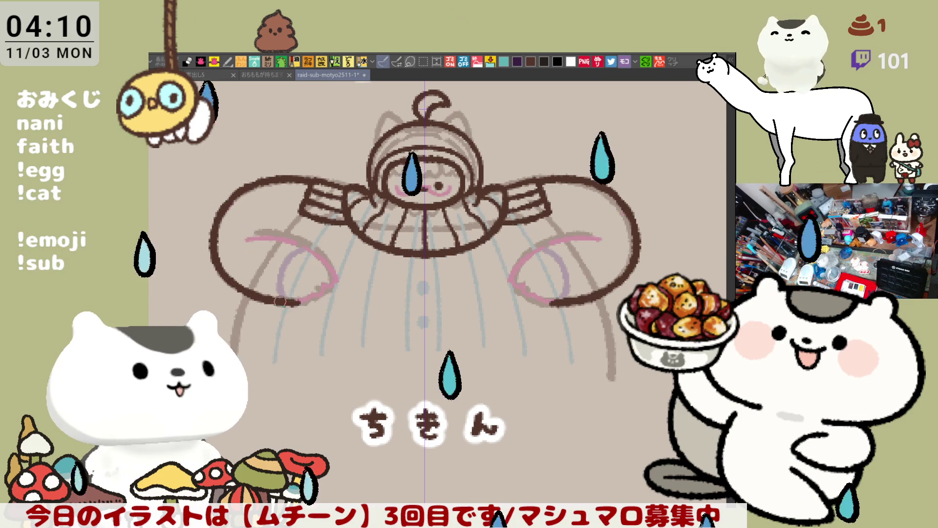
drag(601, 293, 549, 303)
drag(264, 226, 315, 230)
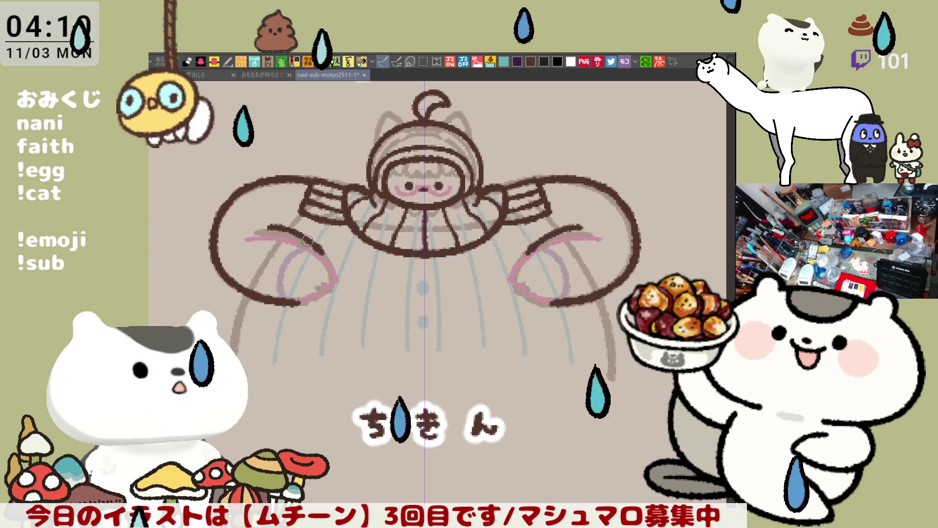
drag(586, 224, 535, 226)
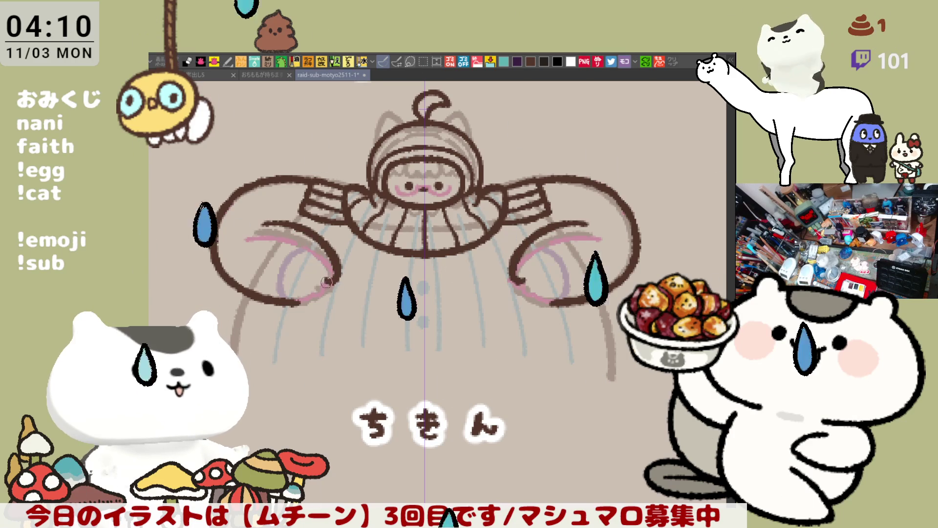
drag(336, 277, 293, 302)
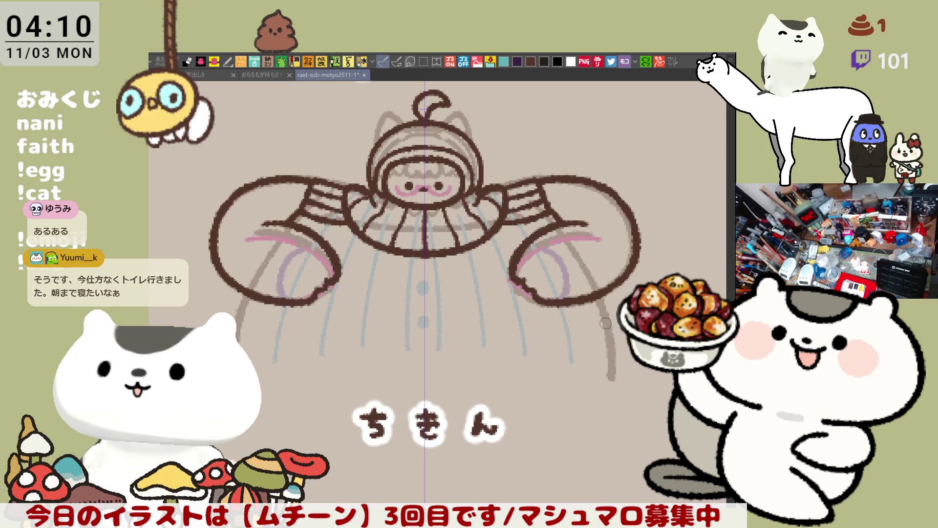
Ink the mirrored outer edges of the lower body over the sketch line
drag(598, 296, 614, 376)
key(ctrl+z)
drag(594, 293, 612, 376)
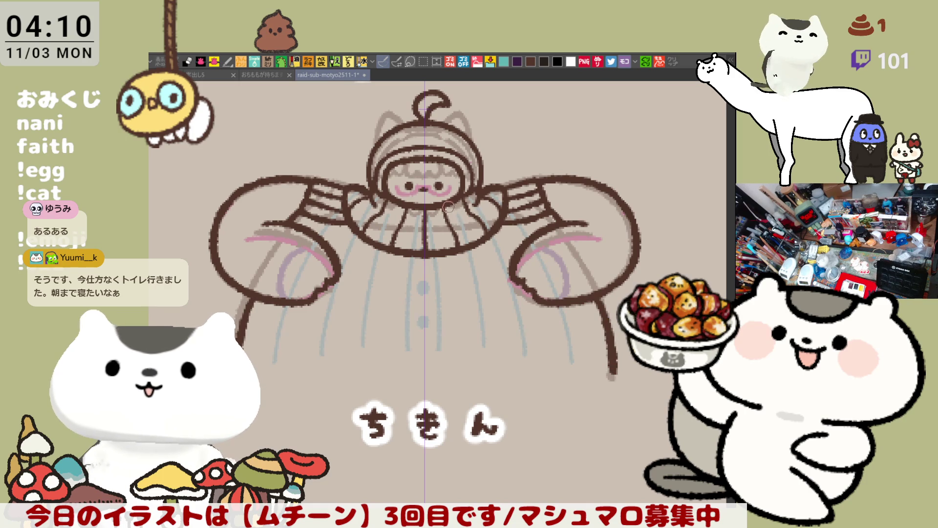
With a different brush, draw the wavy frill under the collar with a hooked left end
click(396, 61)
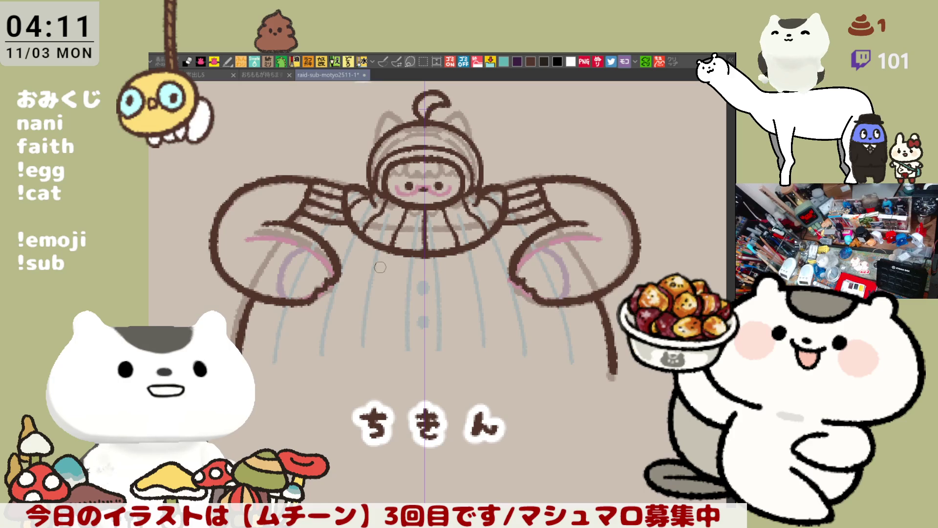
drag(381, 259, 406, 289)
key(ctrl+z)
mouse_move(375, 262)
mouse_down()
mouse_move(405, 289)
mouse_move(419, 280)
mouse_up()
key(ctrl+z)
key(ctrl+z)
mouse_move(374, 252)
mouse_down()
mouse_move(398, 286)
mouse_move(477, 278)
mouse_move(461, 286)
mouse_move(467, 275)
mouse_up()
key(ctrl+z)
key(ctrl+z)
drag(388, 265, 405, 288)
key(ctrl+z)
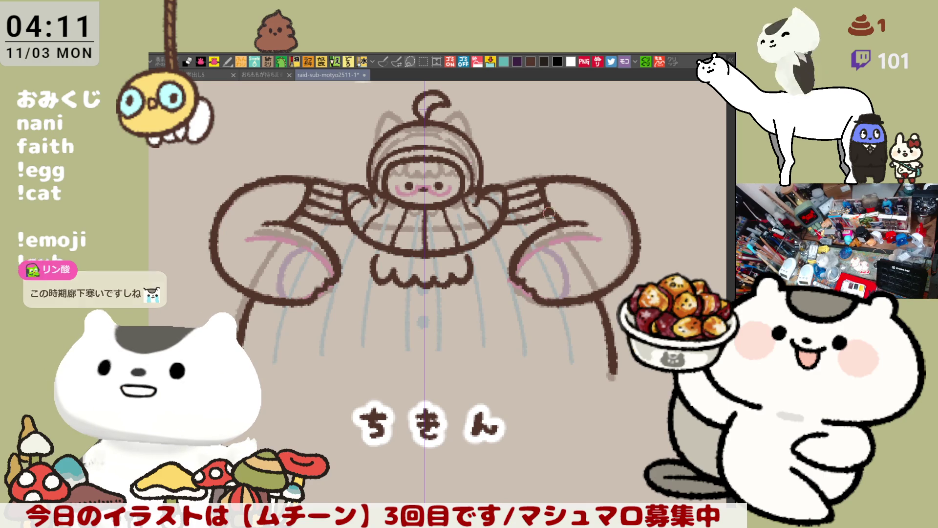
Try a chest line joining the arms, then draw a straight line closing the body's bottom
scroll(543, 218, down, 2)
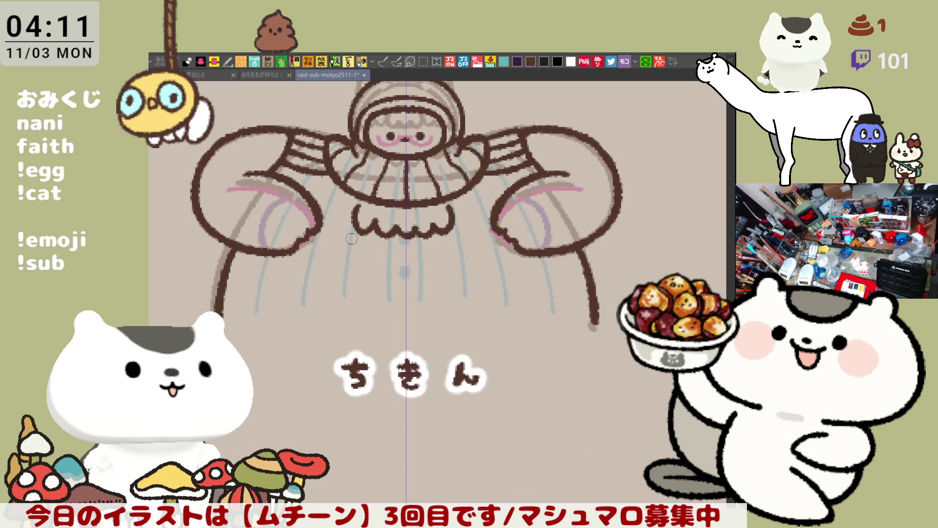
drag(296, 242, 516, 244)
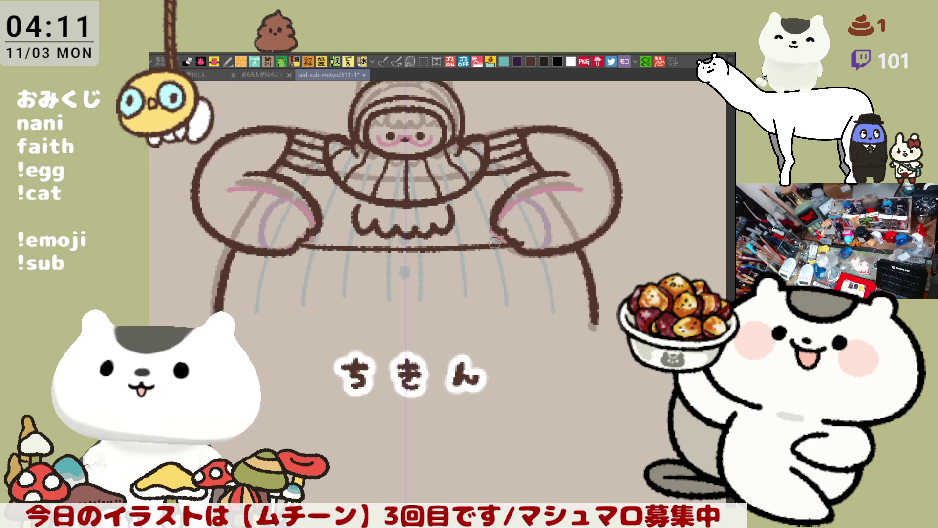
key(ctrl+z)
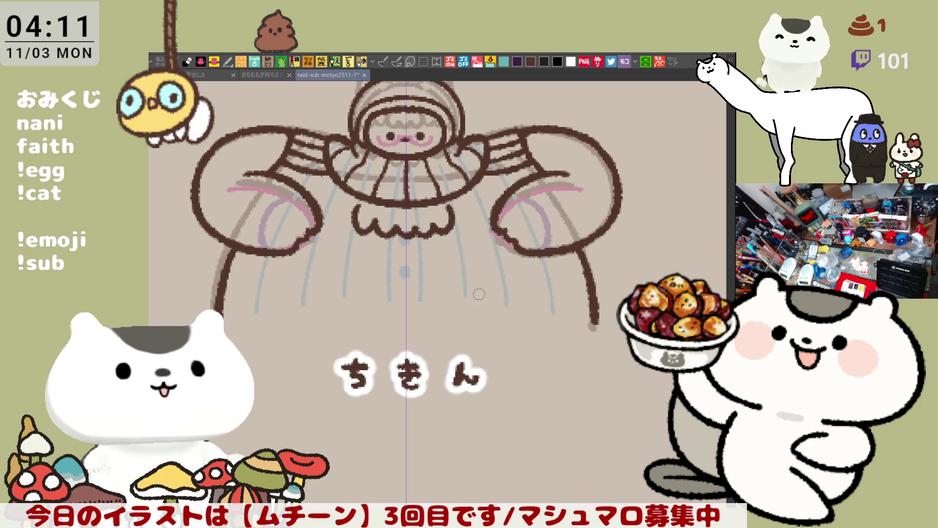
scroll(526, 268, up, 2)
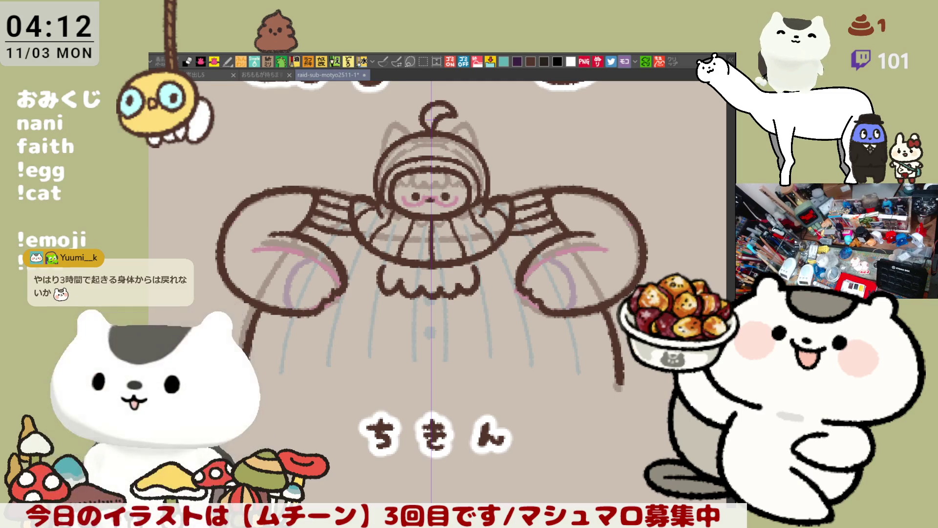
drag(259, 385, 619, 386)
Redraw the straight bottom line and fill the costume's body, arms and hood yellow
click(257, 377)
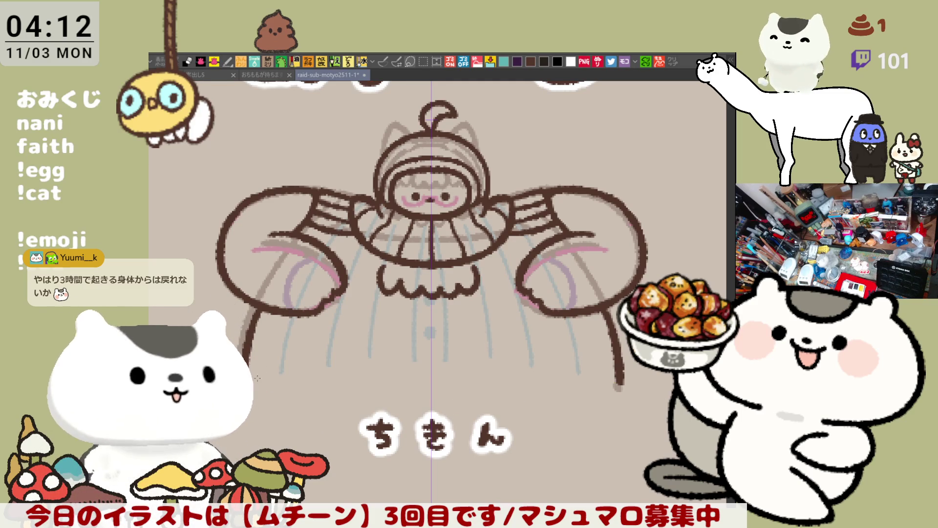
mouse_move(257, 380)
mouse_down()
mouse_move(619, 382)
mouse_move(636, 414)
mouse_up()
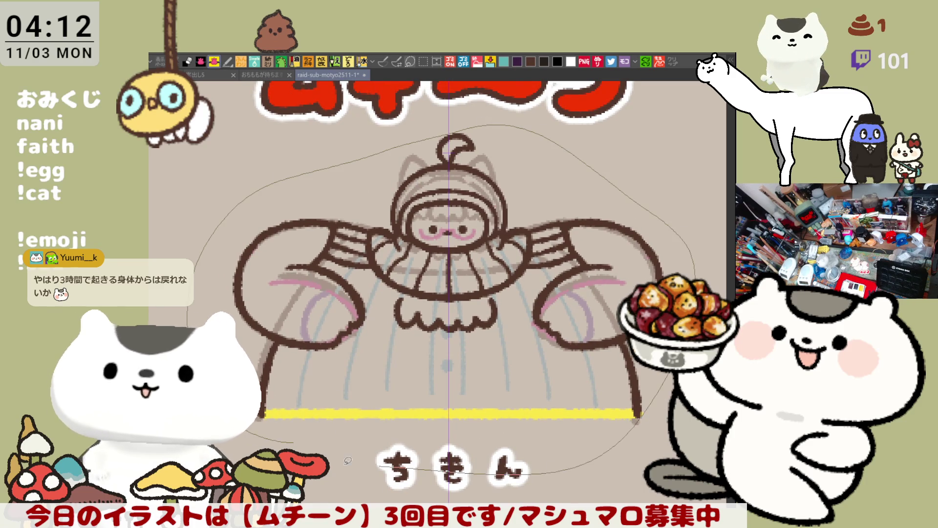
click(622, 348)
Draw a wavy hairline across the upper face, make the face pink, and paint dark hair
key(p)
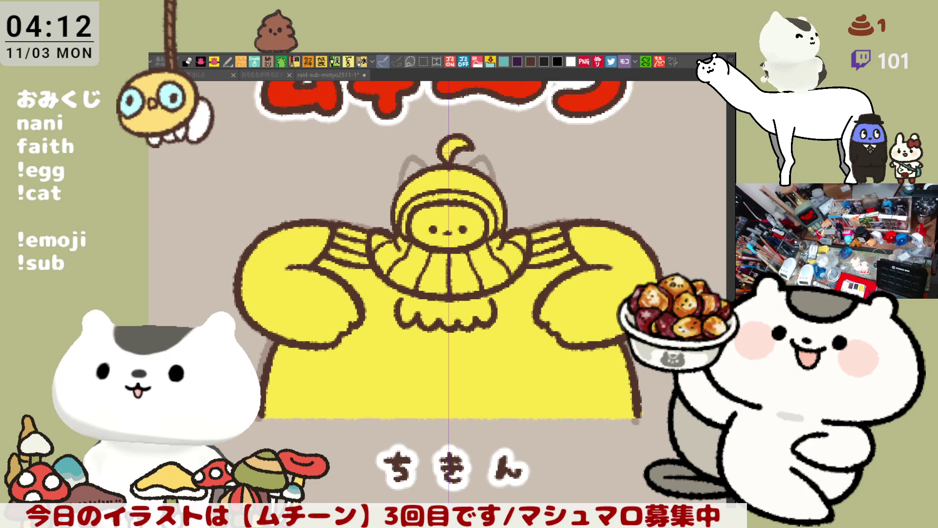
scroll(460, 372, down, 2)
scroll(460, 372, up, 4)
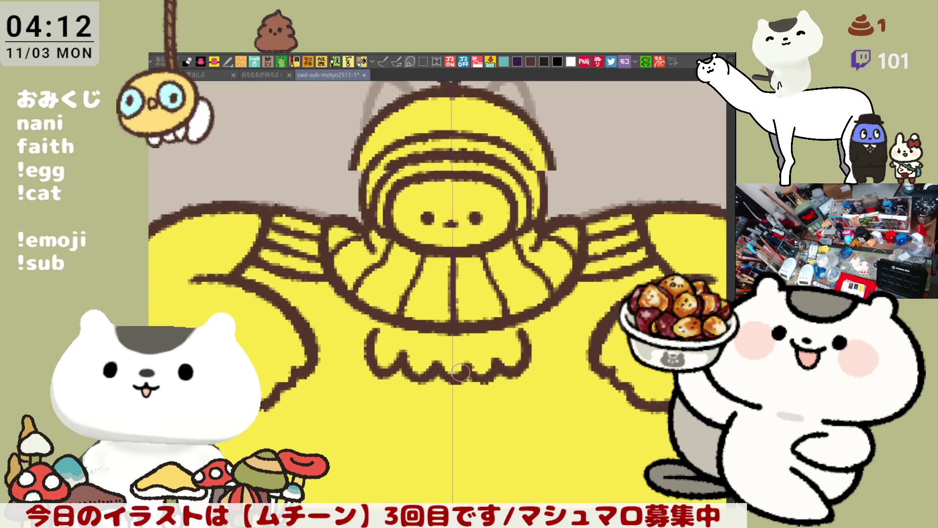
scroll(460, 373, up, 1)
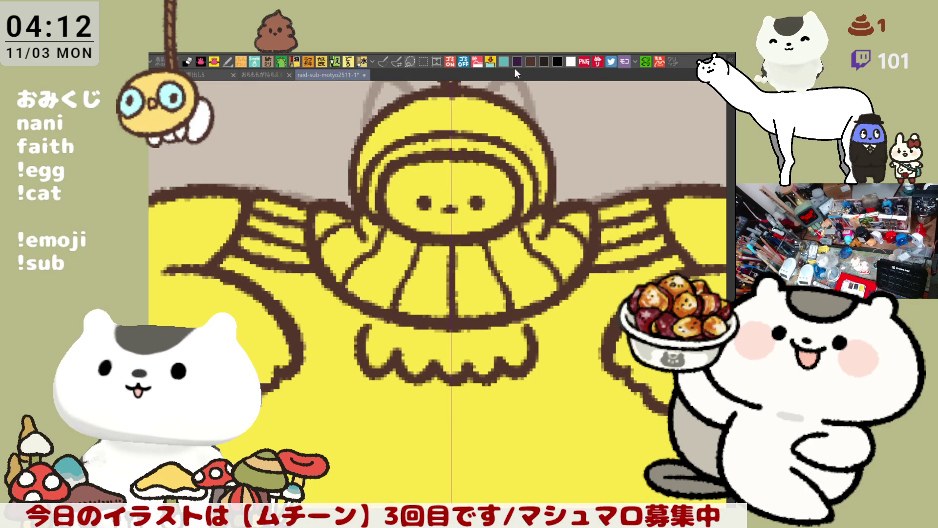
mouse_move(413, 161)
mouse_down()
mouse_move(430, 177)
mouse_move(477, 170)
mouse_move(505, 191)
mouse_up()
key(ctrl+z)
key(ctrl+z)
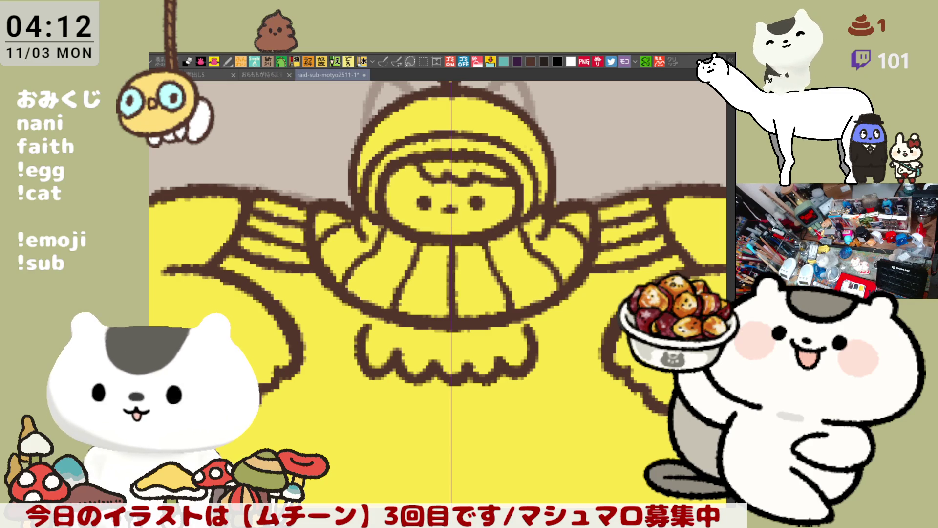
key(ctrl+y)
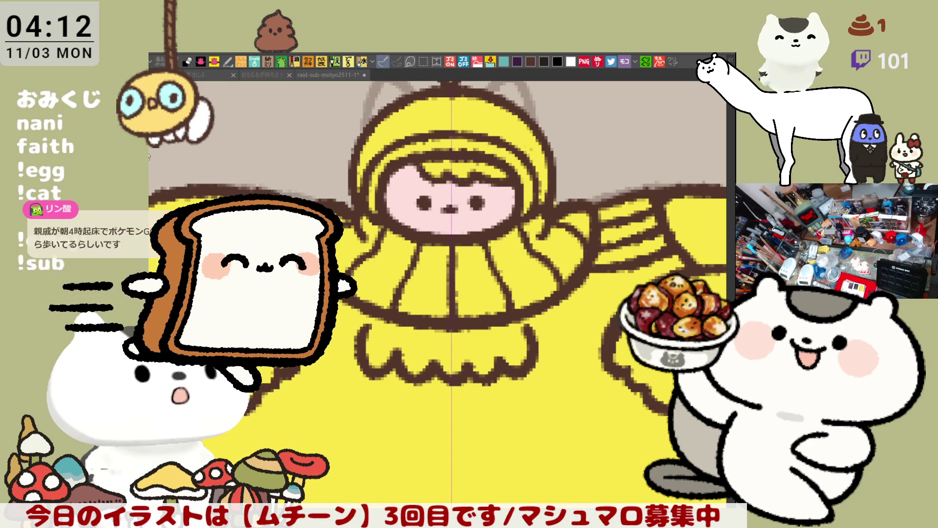
mouse_move(421, 168)
mouse_down()
mouse_move(506, 170)
mouse_move(478, 177)
mouse_up()
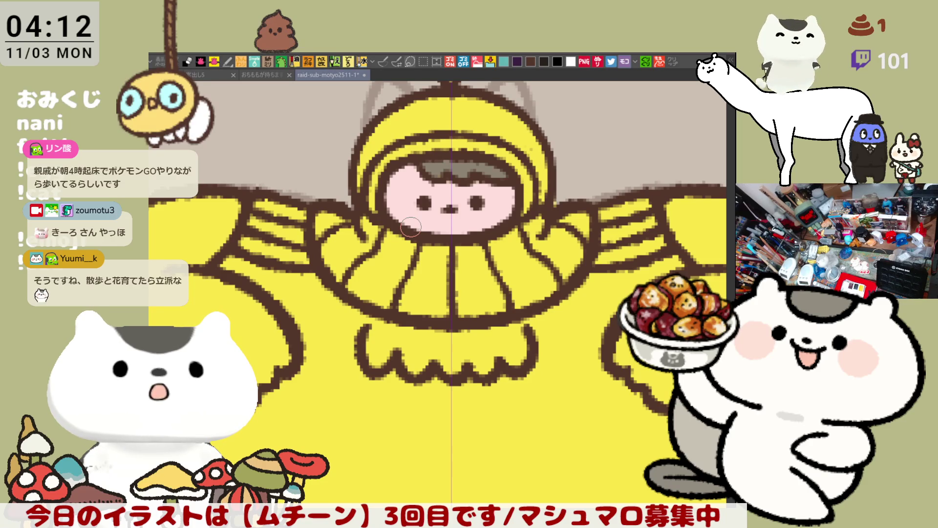
Add pink blushes on the left and right cheeks
mouse_move(414, 213)
mouse_down()
mouse_move(395, 207)
mouse_move(409, 202)
mouse_move(407, 212)
mouse_up()
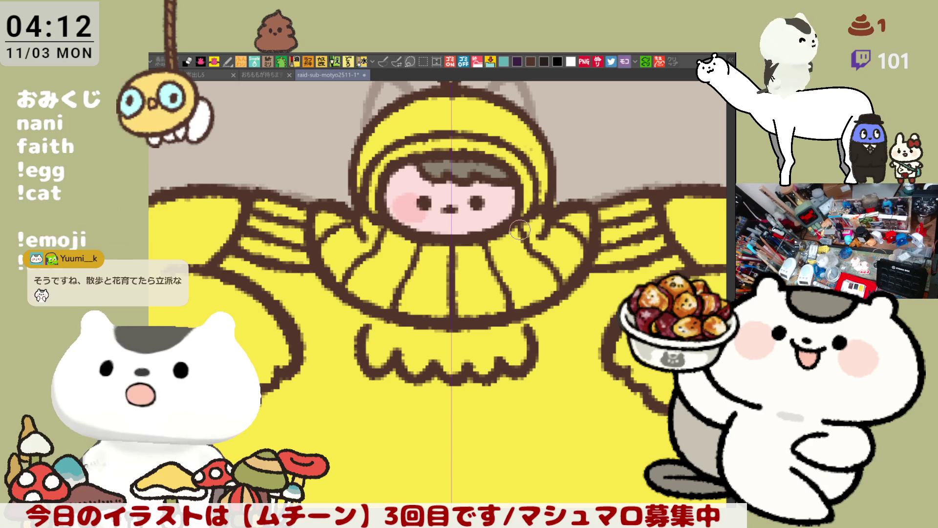
mouse_move(502, 201)
mouse_down()
mouse_move(497, 217)
mouse_move(496, 203)
mouse_move(508, 215)
mouse_move(501, 200)
mouse_move(486, 203)
mouse_move(489, 215)
mouse_up()
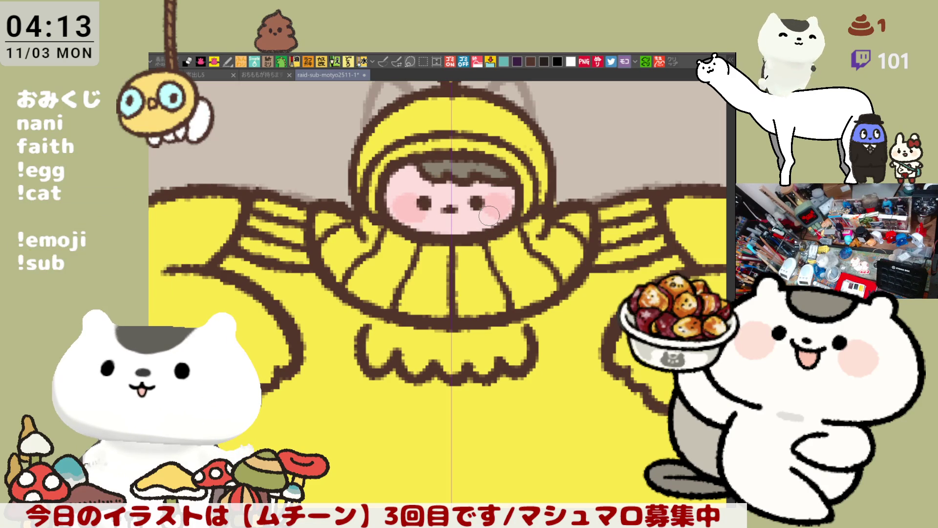
scroll(489, 215, down, 5)
scroll(489, 214, up, 4)
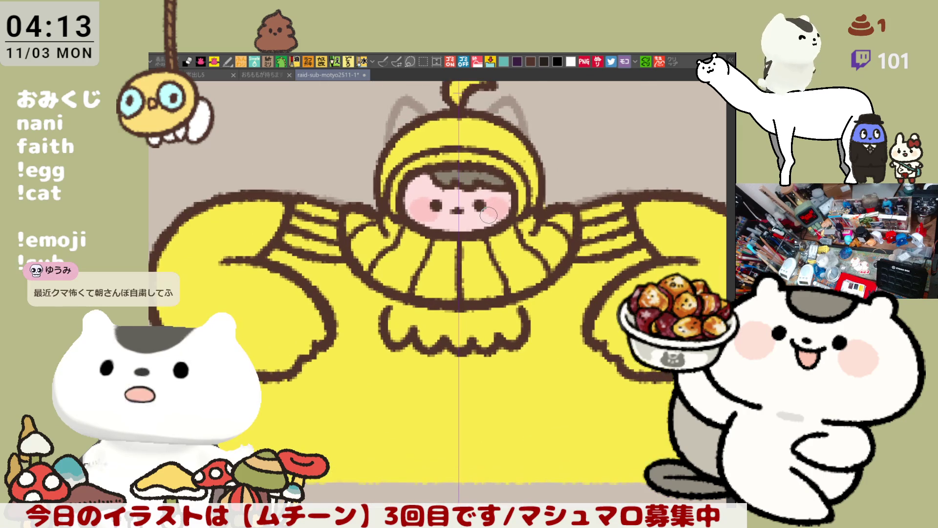
Fill the hood's inner rim orange and shade the left part of the ruff darker
click(383, 61)
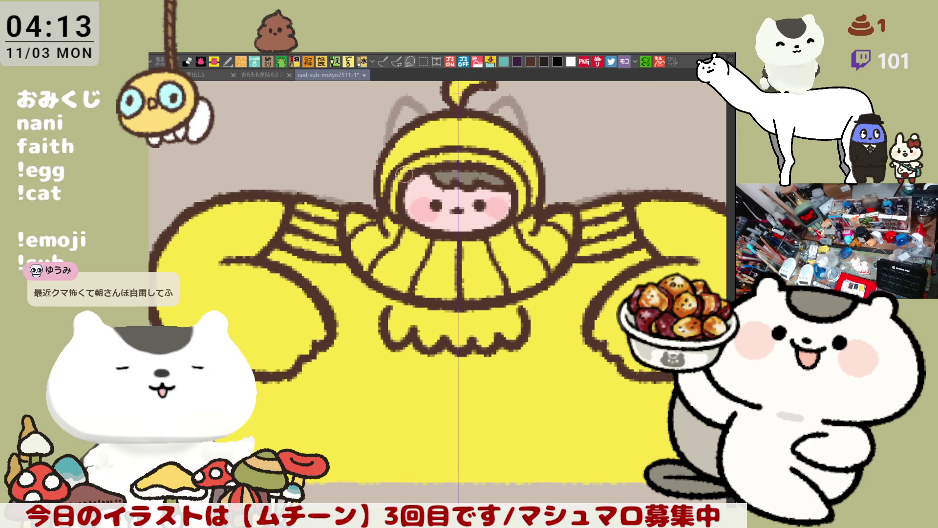
click(405, 172)
click(383, 61)
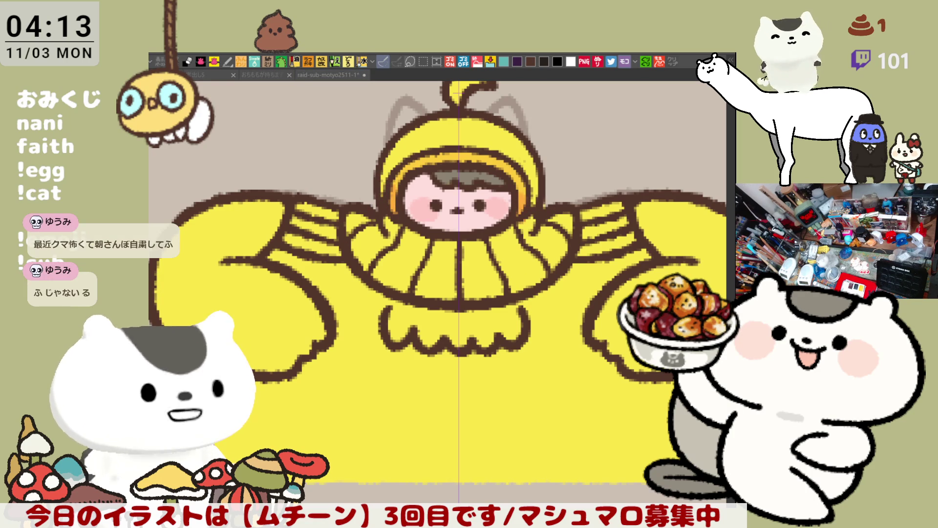
drag(379, 222, 359, 259)
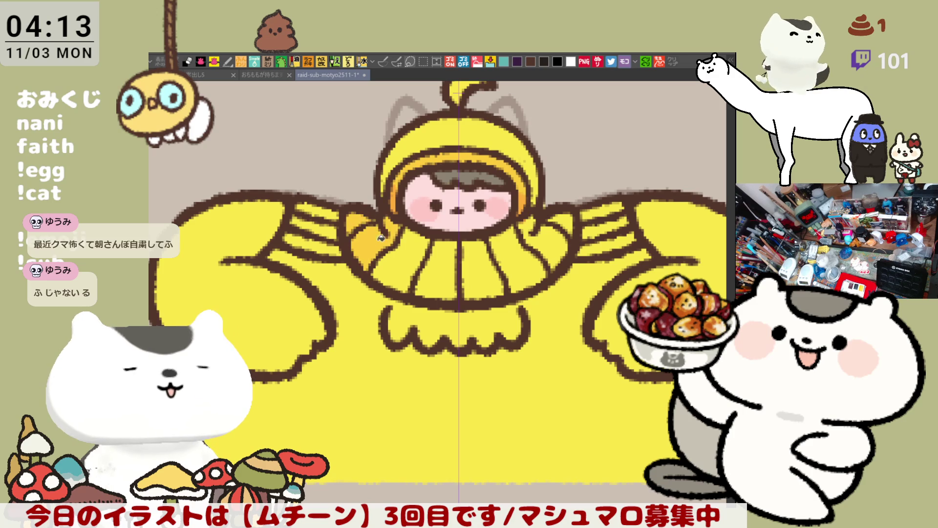
Shade the ruff collar darker, then fill its segments with orange
mouse_move(376, 217)
mouse_down()
mouse_move(381, 235)
mouse_move(443, 240)
mouse_move(445, 260)
mouse_move(520, 266)
mouse_move(563, 237)
mouse_move(550, 229)
mouse_move(566, 220)
mouse_up()
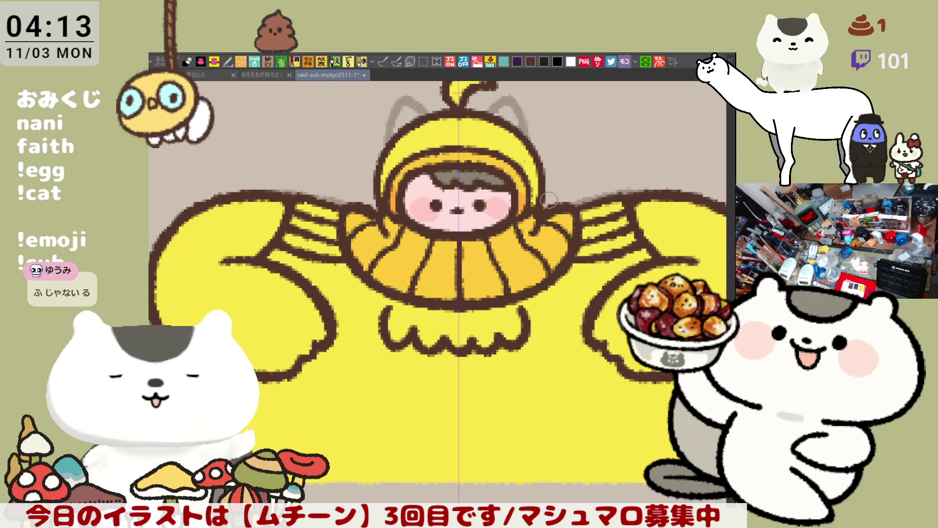
drag(557, 284, 511, 262)
click(383, 61)
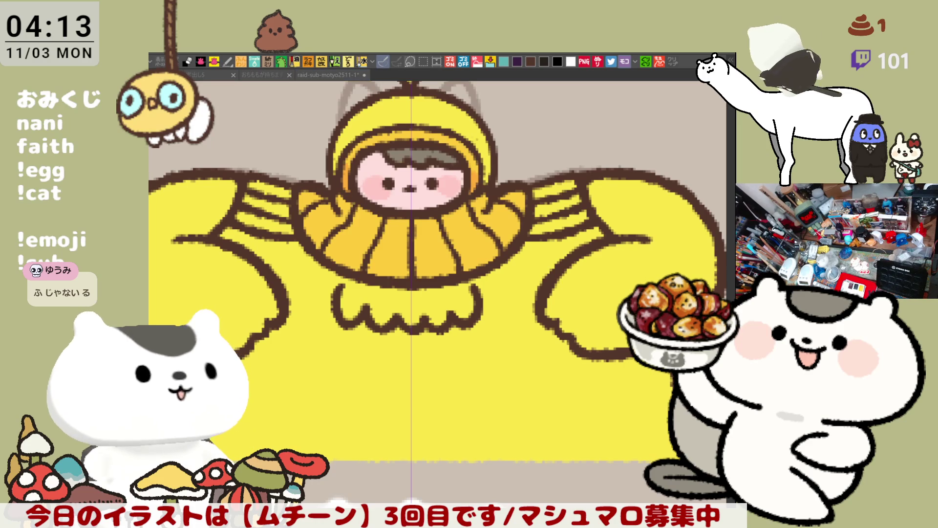
mouse_move(318, 198)
mouse_down()
mouse_move(357, 211)
mouse_move(368, 229)
mouse_move(414, 238)
mouse_move(481, 238)
mouse_move(506, 226)
mouse_move(513, 200)
mouse_up()
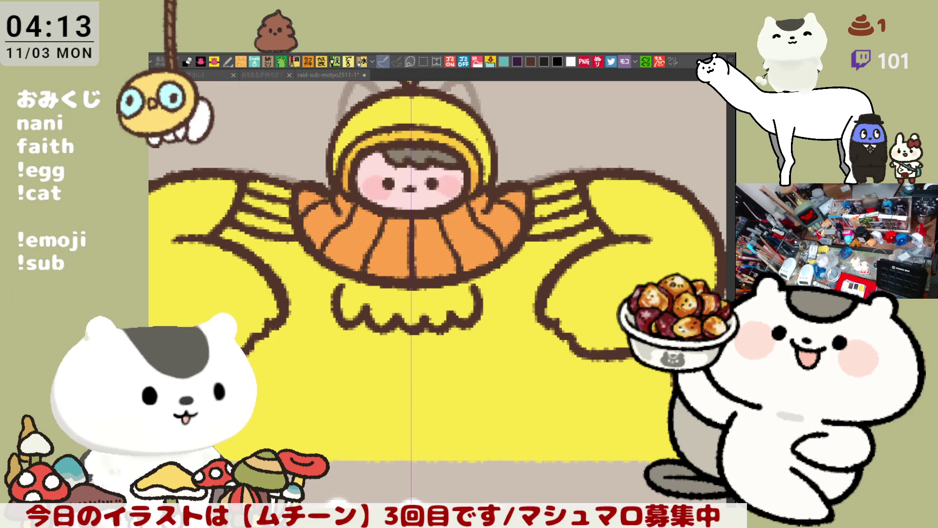
Fill the three stripes on each sleeve dark brown and patch a leftover ruff gap orange
click(560, 223)
click(559, 204)
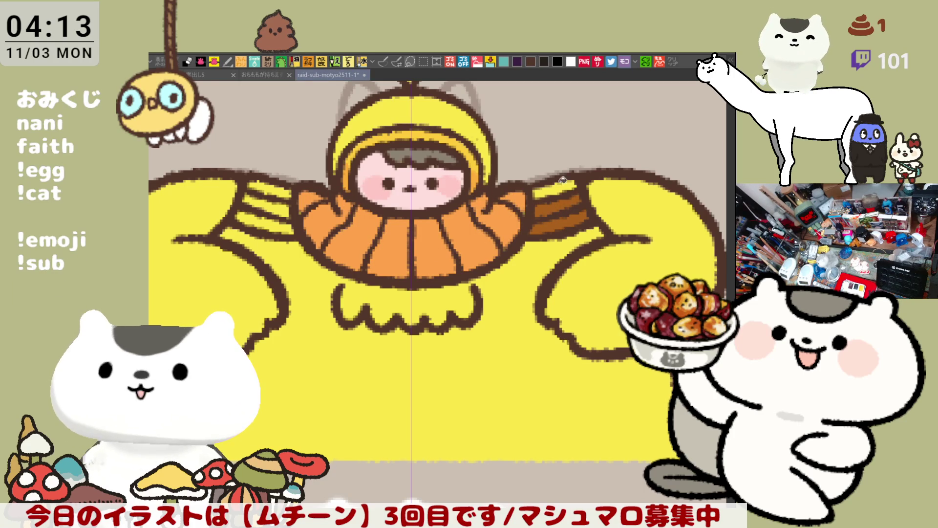
click(557, 188)
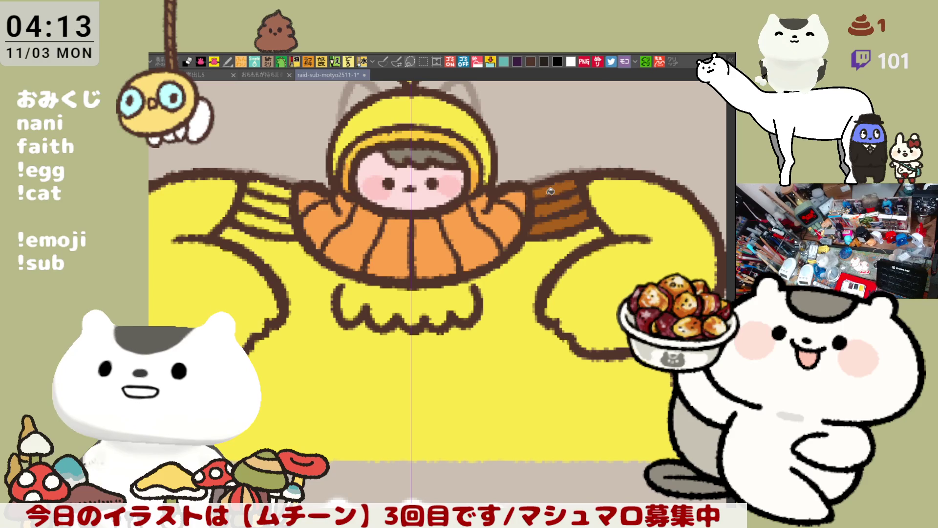
click(270, 222)
click(282, 208)
click(259, 188)
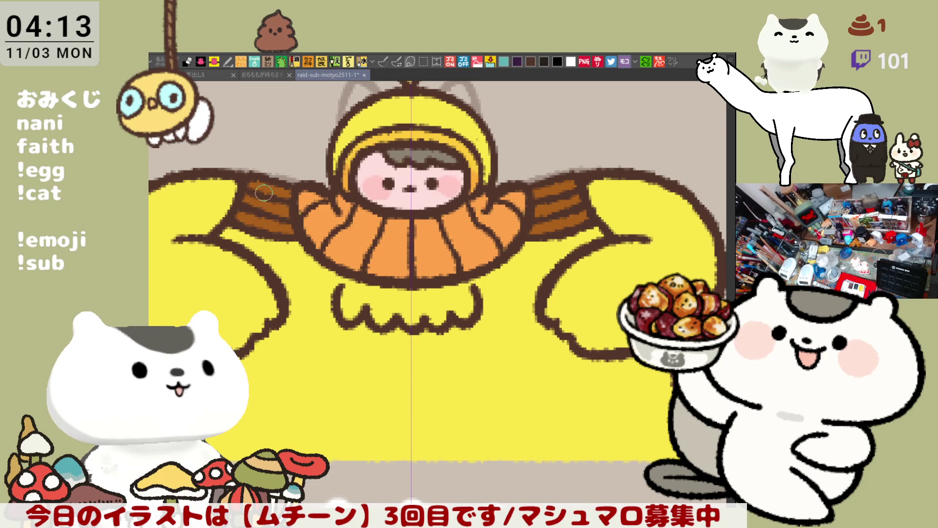
click(314, 193)
click(383, 61)
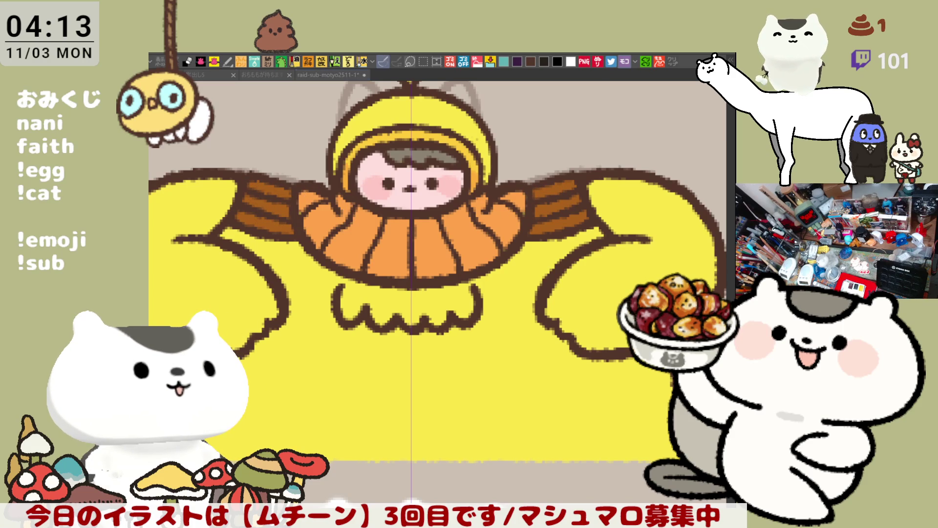
scroll(492, 418, down, 3)
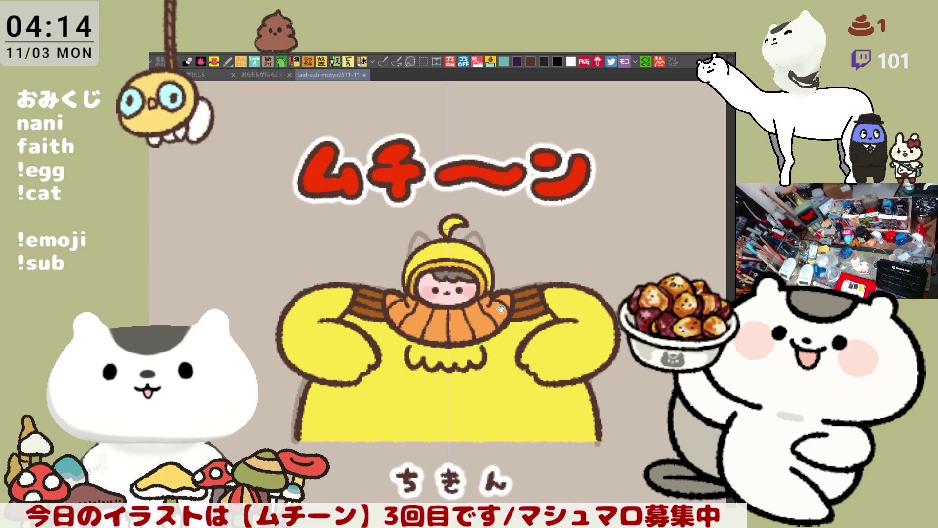
Fill the wavy frill beneath the orange ruff with white instead of yellow
drag(503, 328, 514, 352)
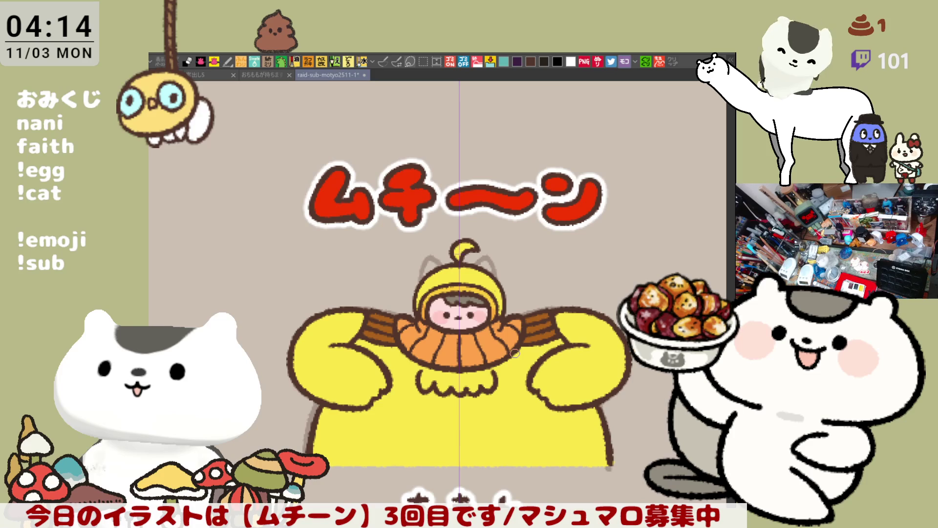
key(p)
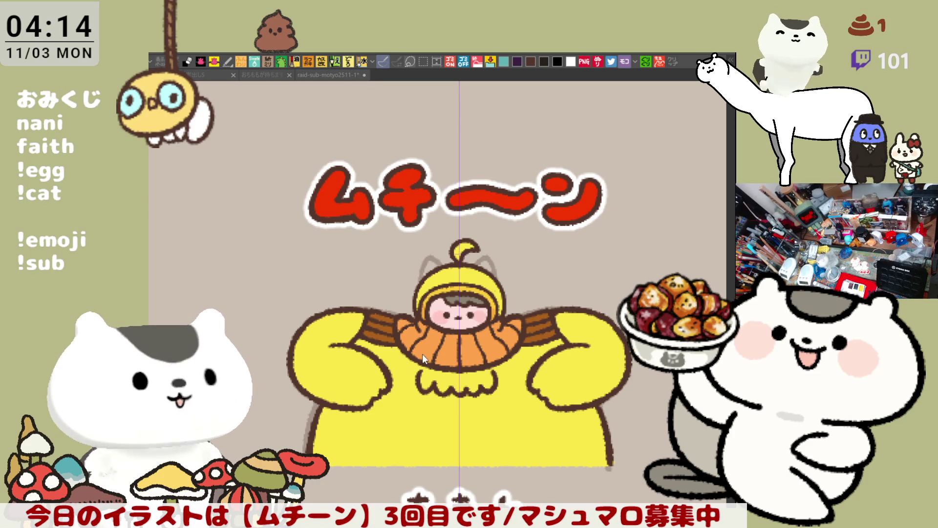
scroll(473, 394, up, 1)
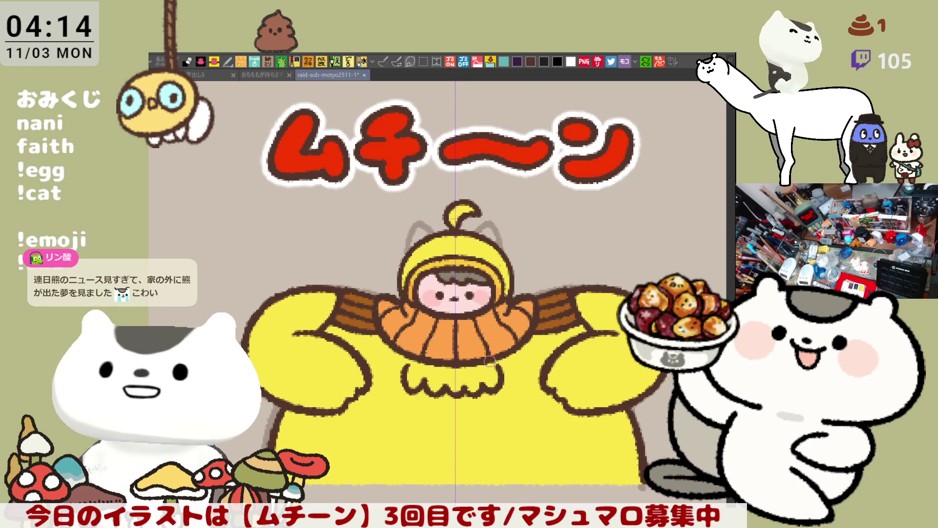
click(414, 364)
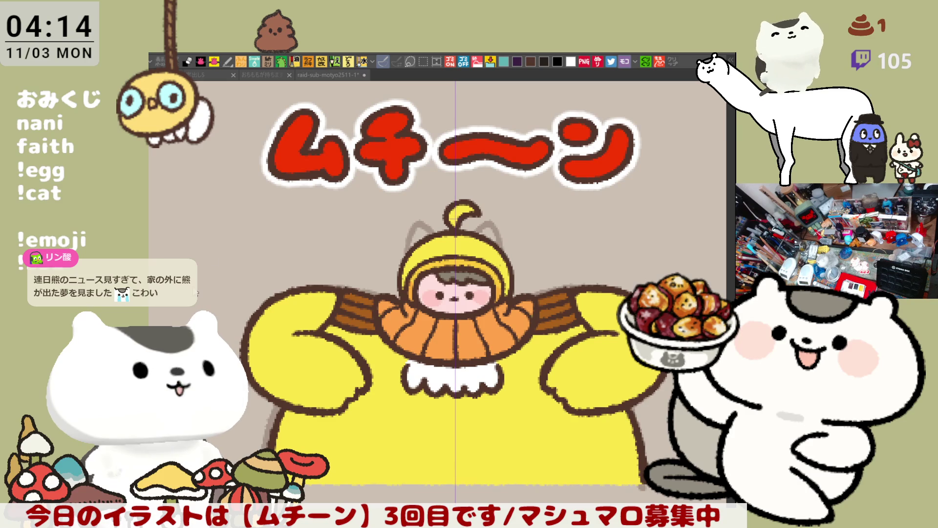
scroll(198, 288, up, 3)
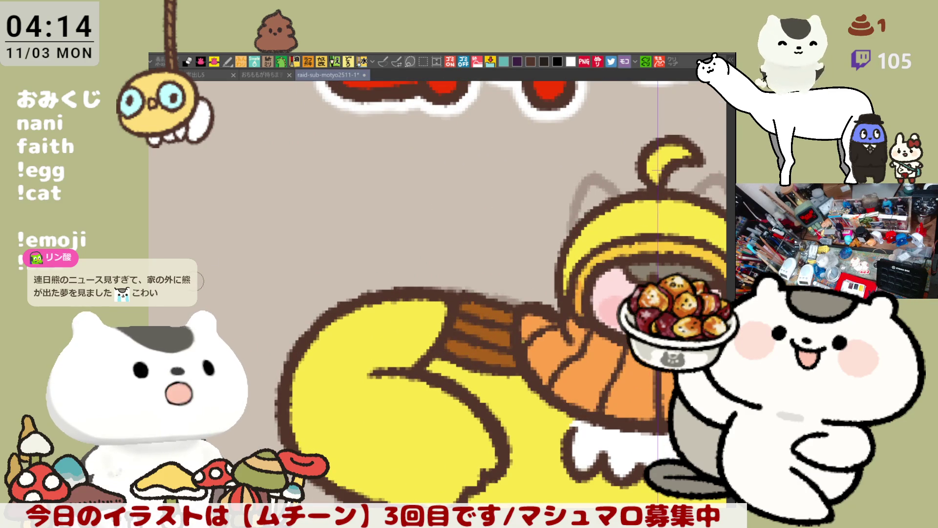
Draw a brown ear outline on the hood's right side and paint its inside yellow
scroll(437, 293, right, 5)
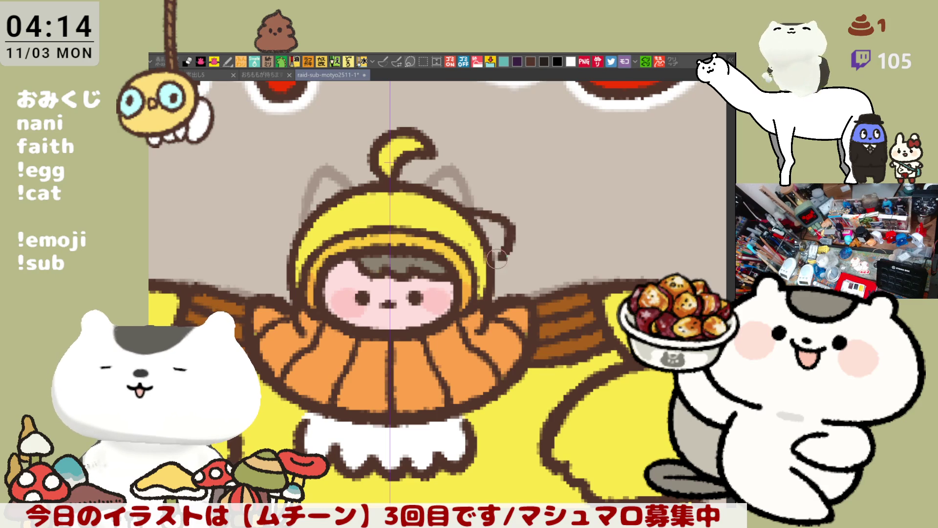
mouse_move(471, 211)
mouse_down()
mouse_move(510, 230)
mouse_move(493, 256)
mouse_up()
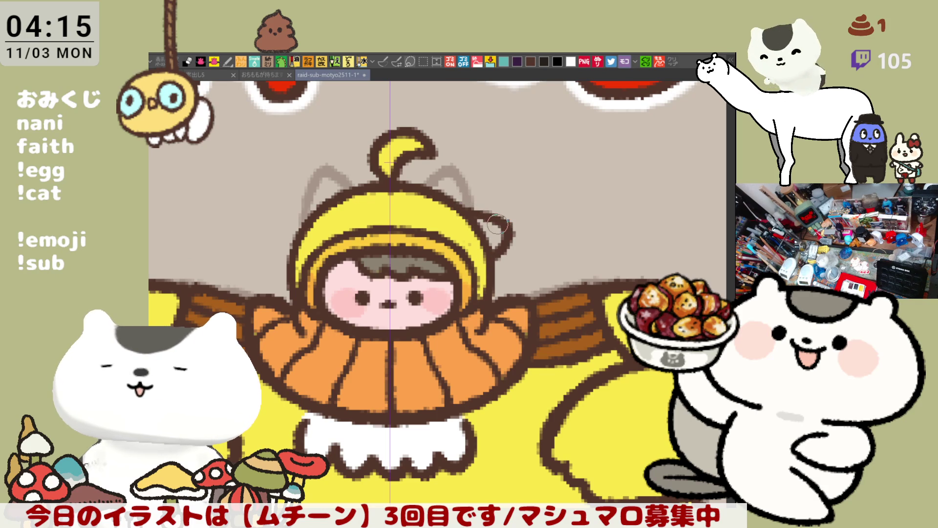
key(ctrl+z)
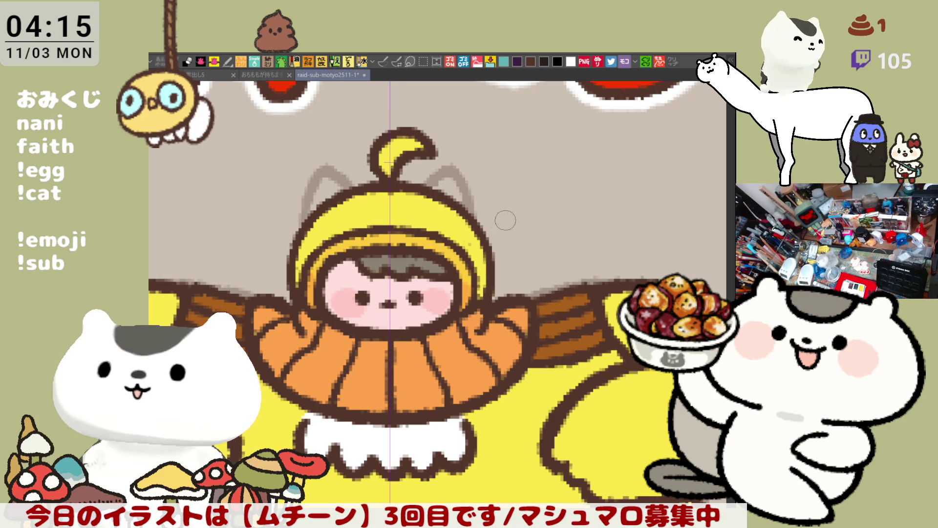
drag(473, 213, 491, 266)
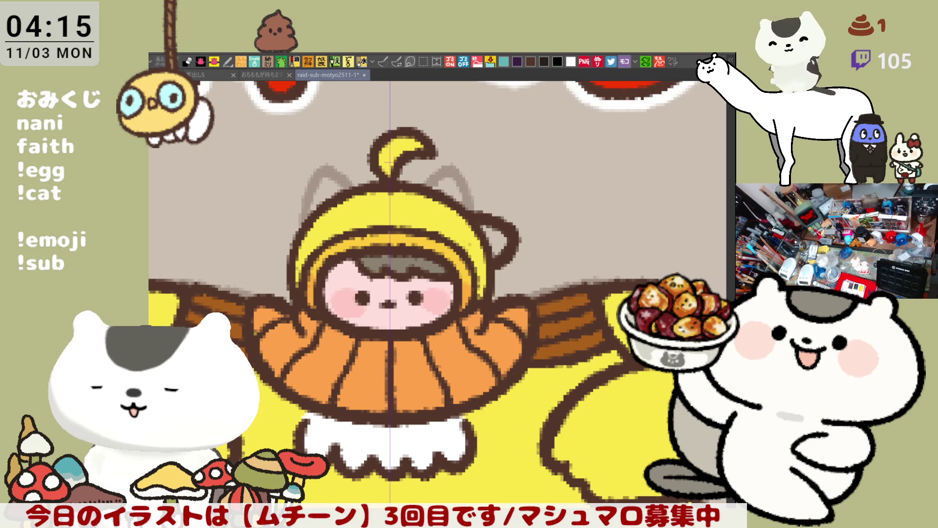
click(383, 61)
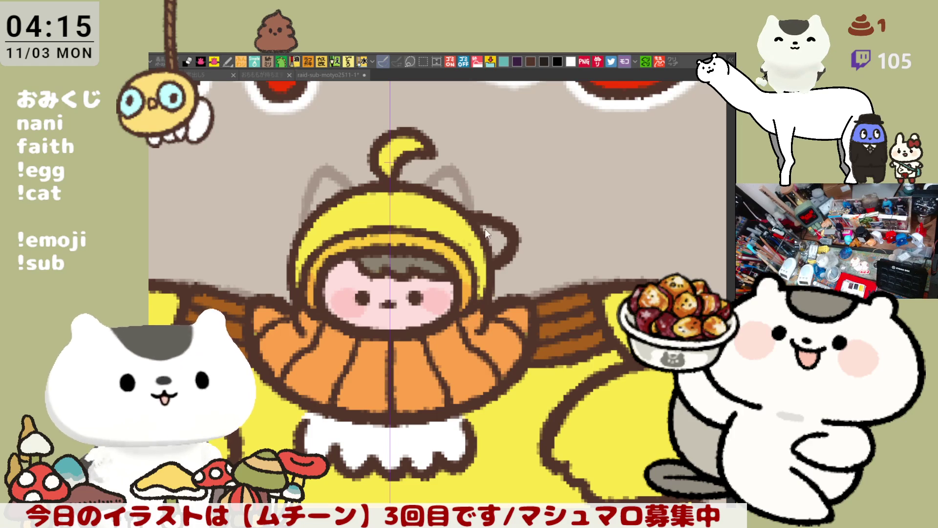
key(ctrl+z)
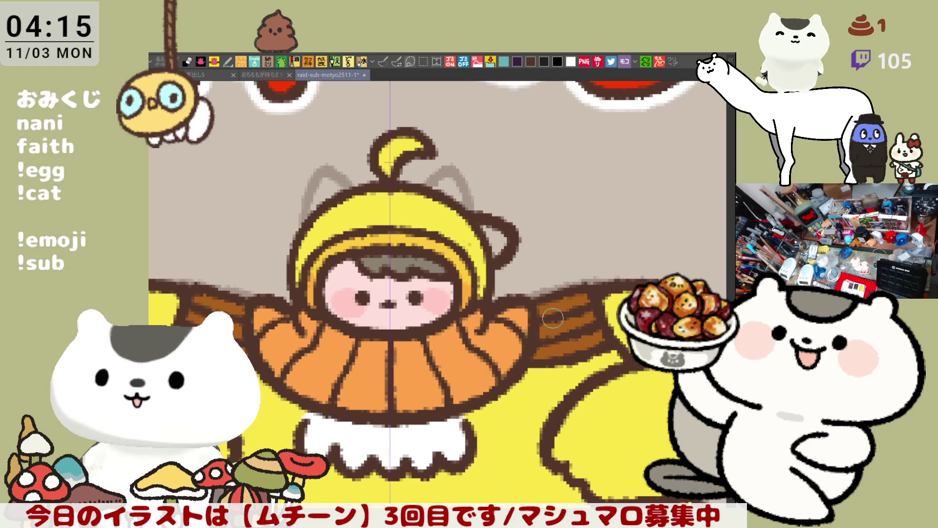
mouse_move(502, 235)
mouse_down()
mouse_move(489, 242)
mouse_move(491, 254)
mouse_move(498, 236)
mouse_up()
Save the character sheet and open the copied news photo as a new canvas
key(ctrl+s)
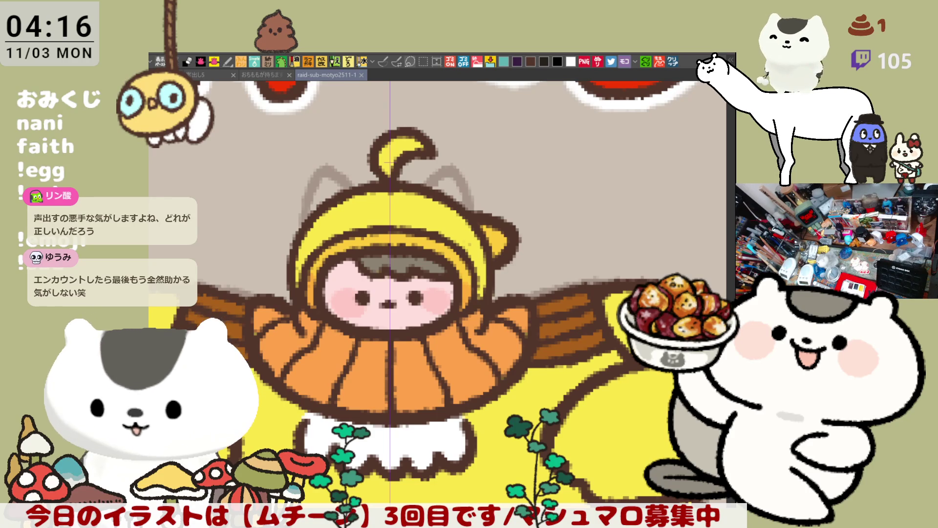
click(673, 61)
scroll(518, 204, up, 3)
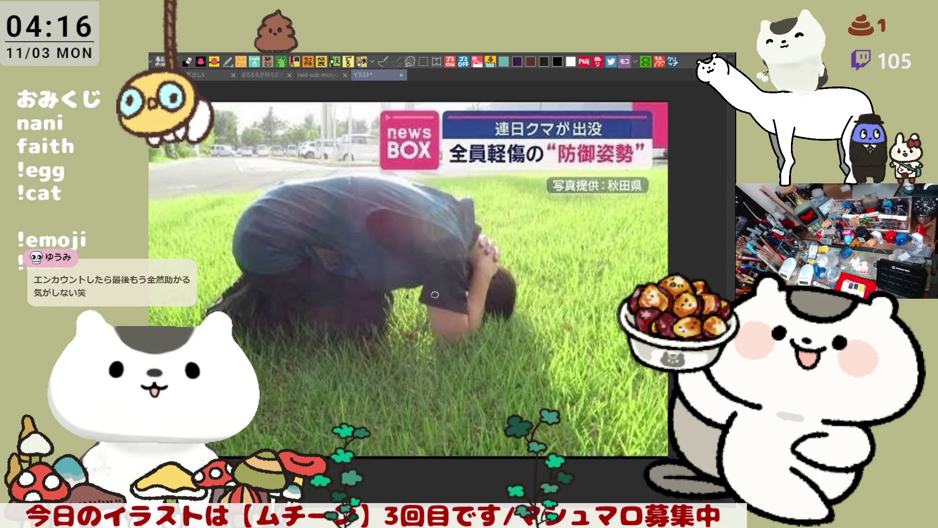
drag(434, 290, 486, 278)
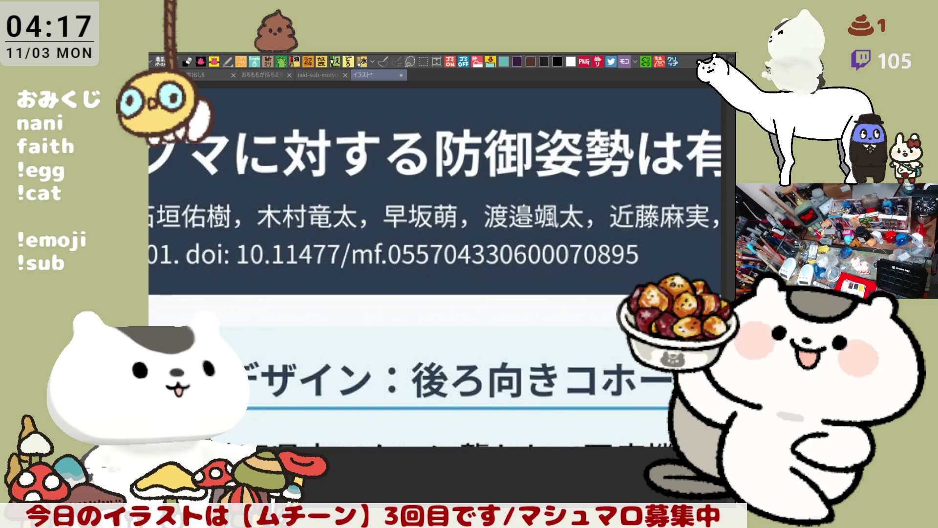
scroll(421, 252, down, 3)
scroll(421, 252, up, 2)
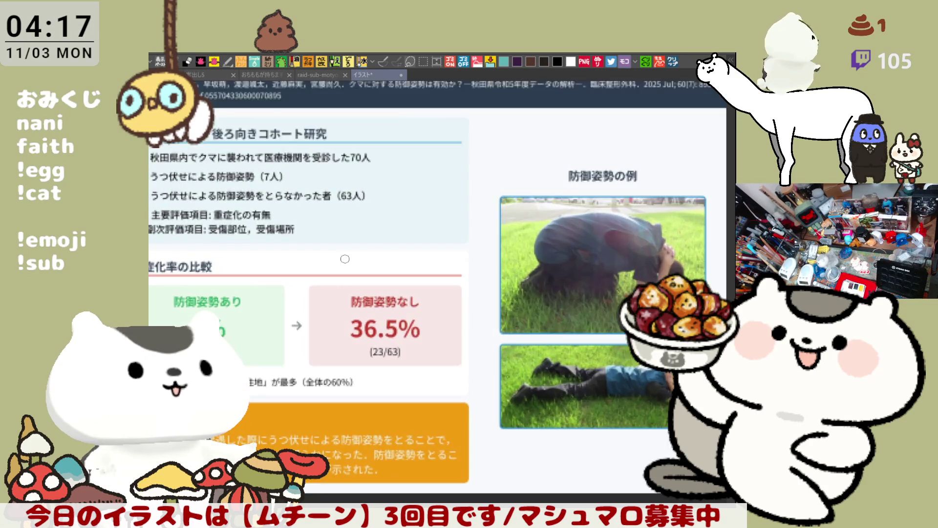
scroll(277, 165, up, 1)
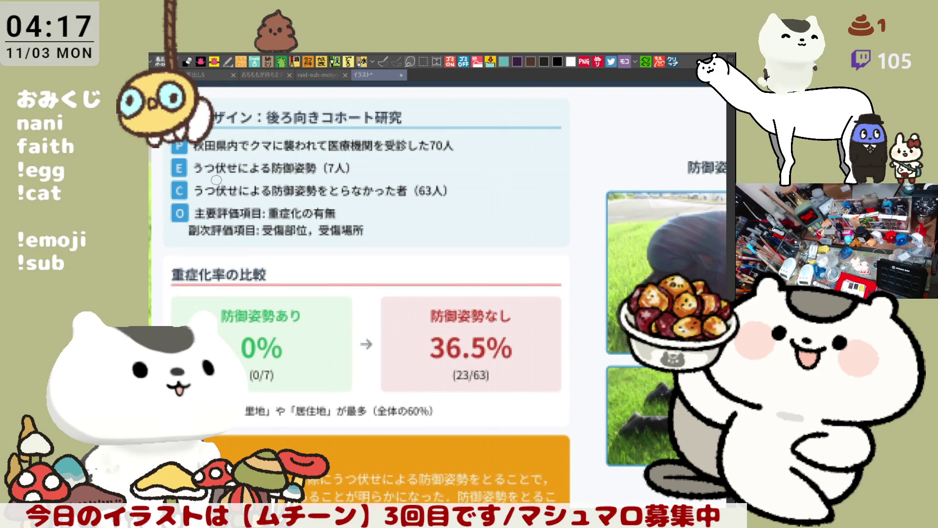
scroll(216, 180, up, 2)
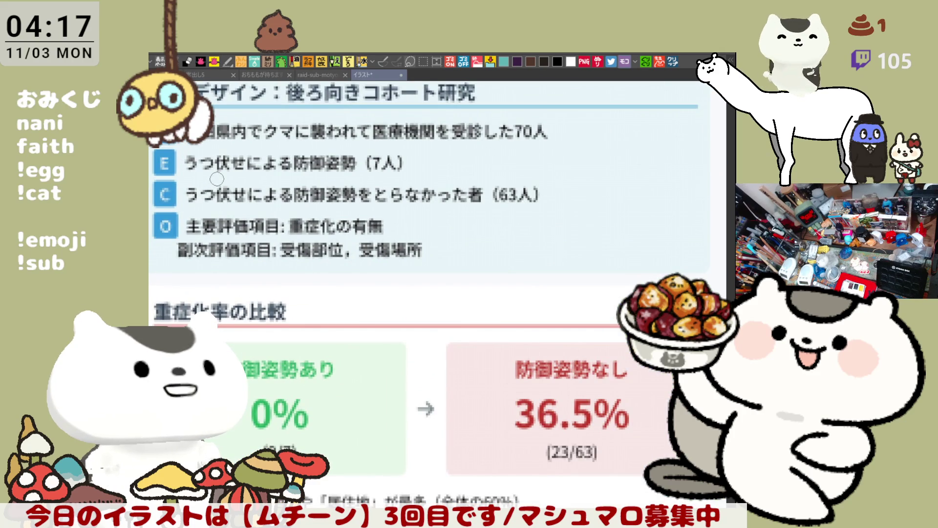
scroll(217, 179, down, 3)
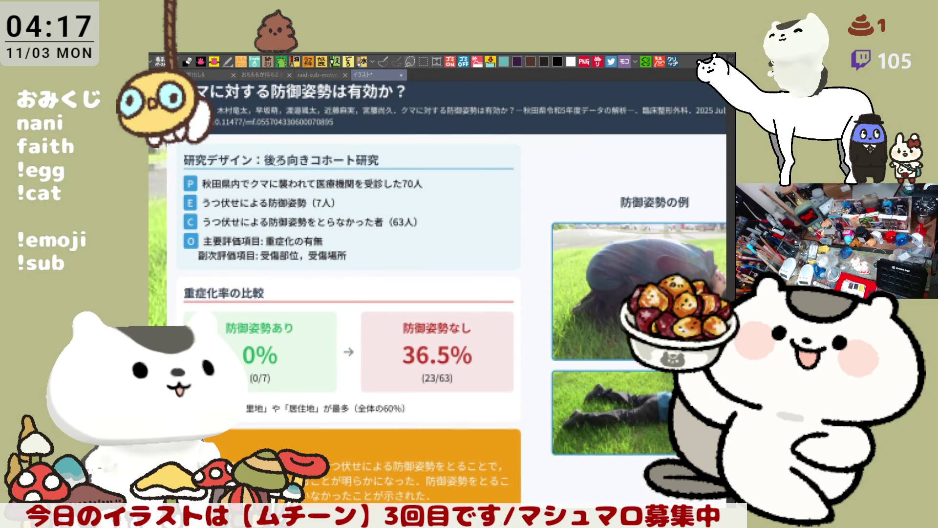
drag(312, 175, 324, 207)
scroll(271, 184, up, 1)
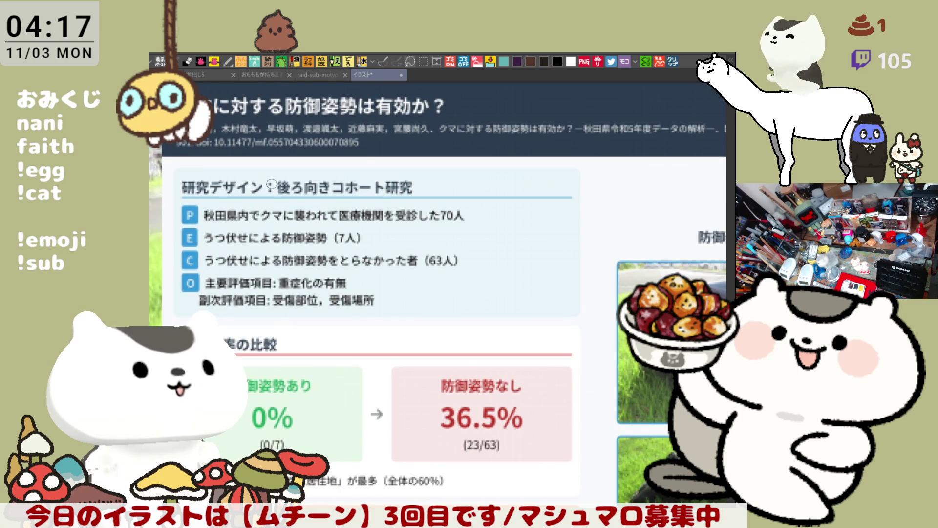
scroll(272, 185, up, 1)
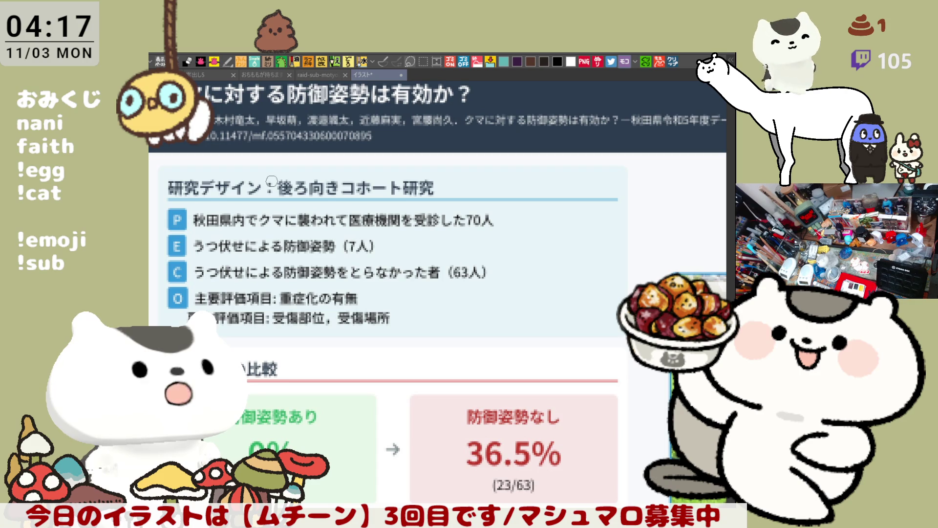
drag(314, 199, 349, 183)
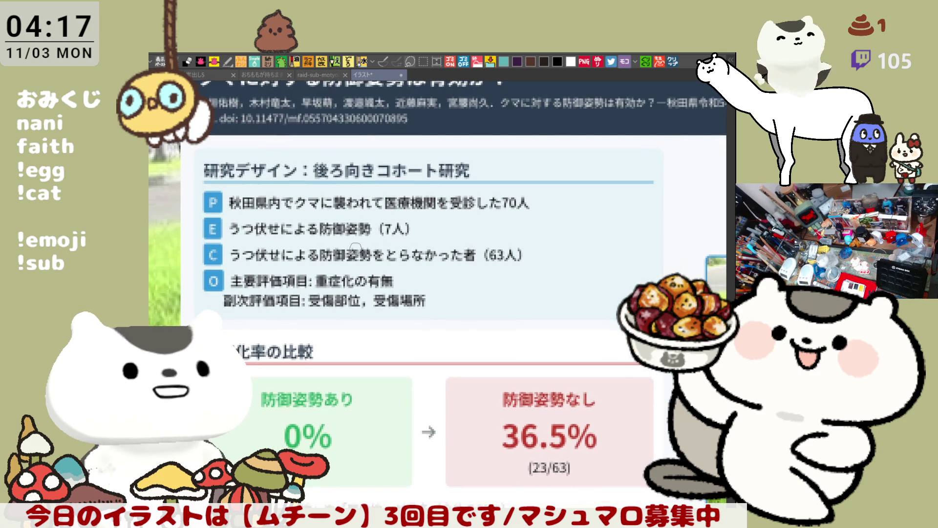
scroll(319, 236, up, 1)
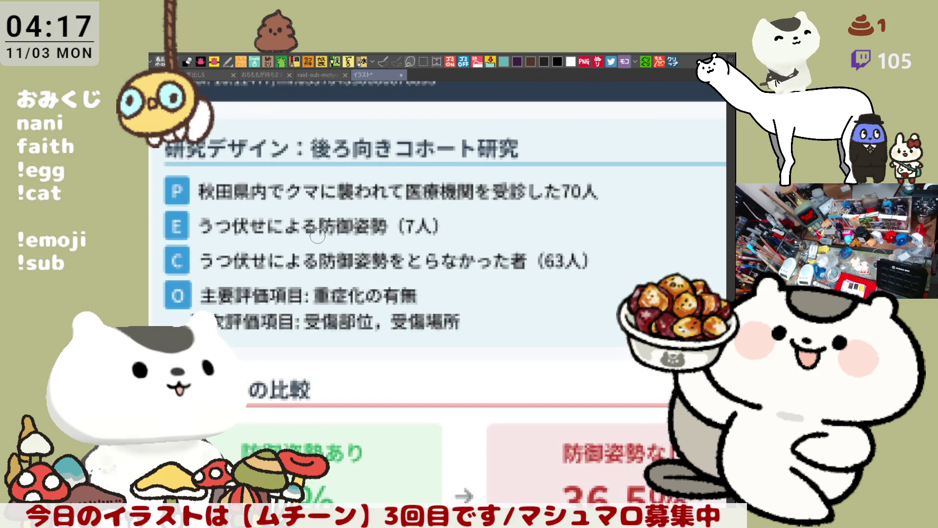
scroll(312, 234, down, 1)
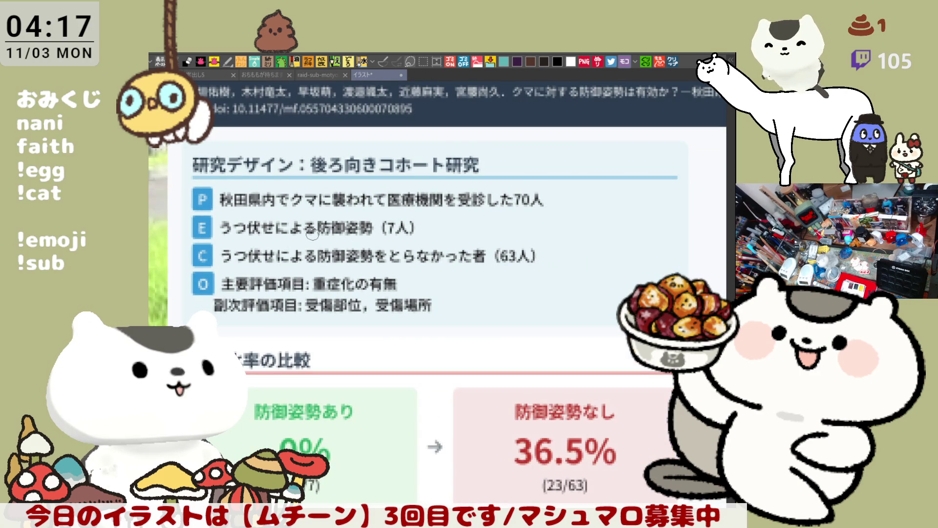
scroll(312, 234, down, 1)
drag(312, 235, 288, 166)
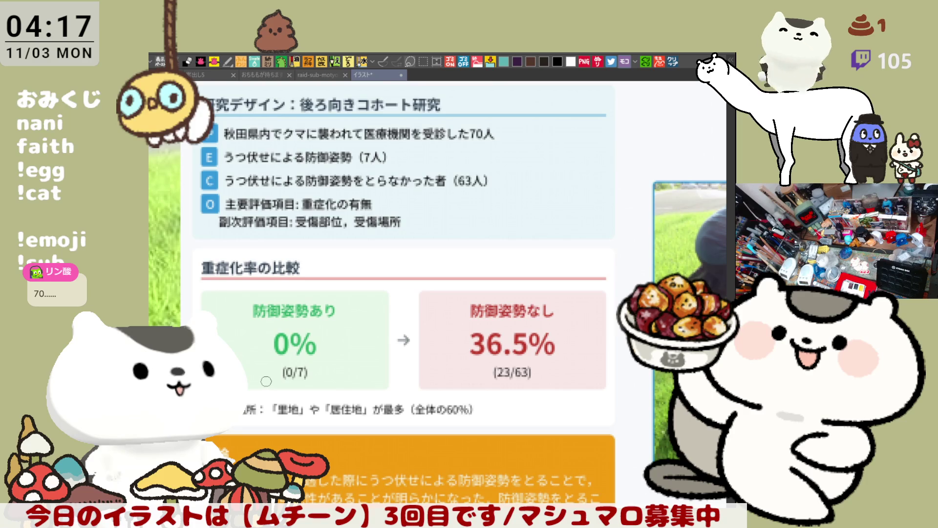
scroll(266, 381, up, 2)
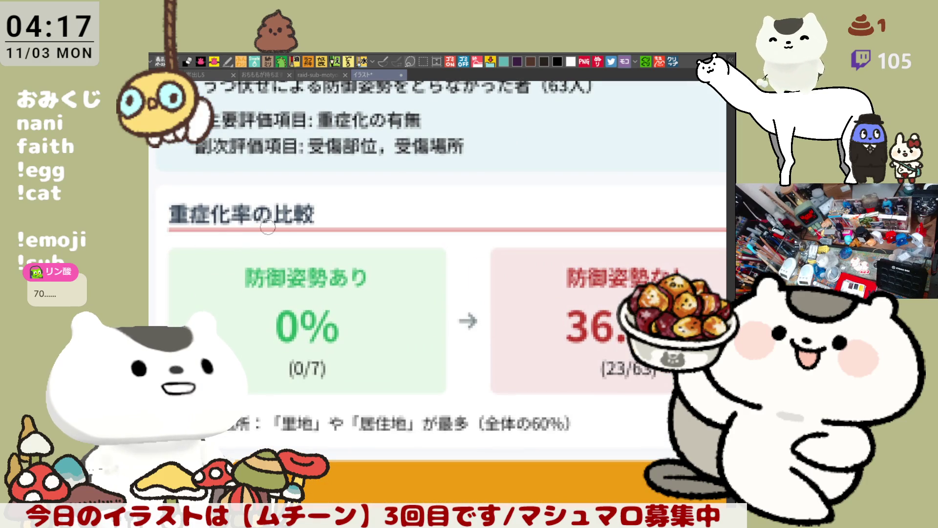
drag(330, 373, 391, 308)
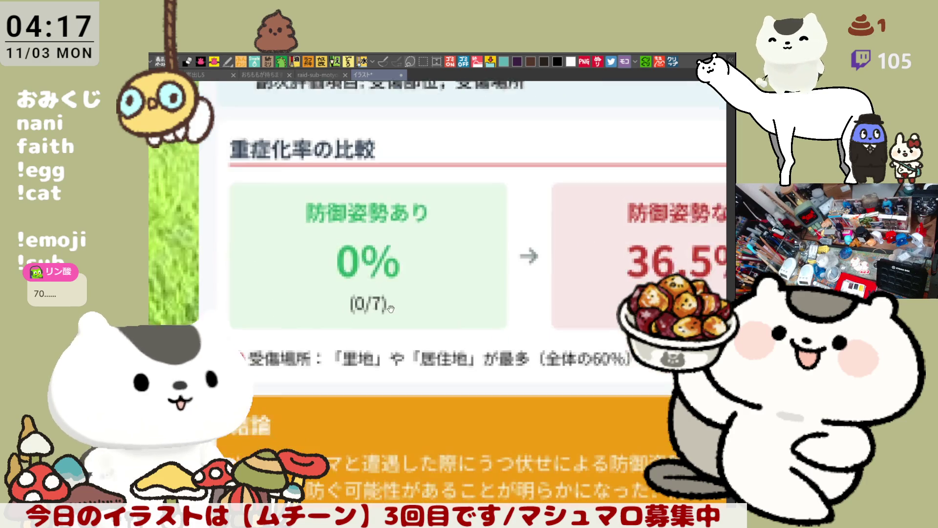
scroll(360, 313, up, 2)
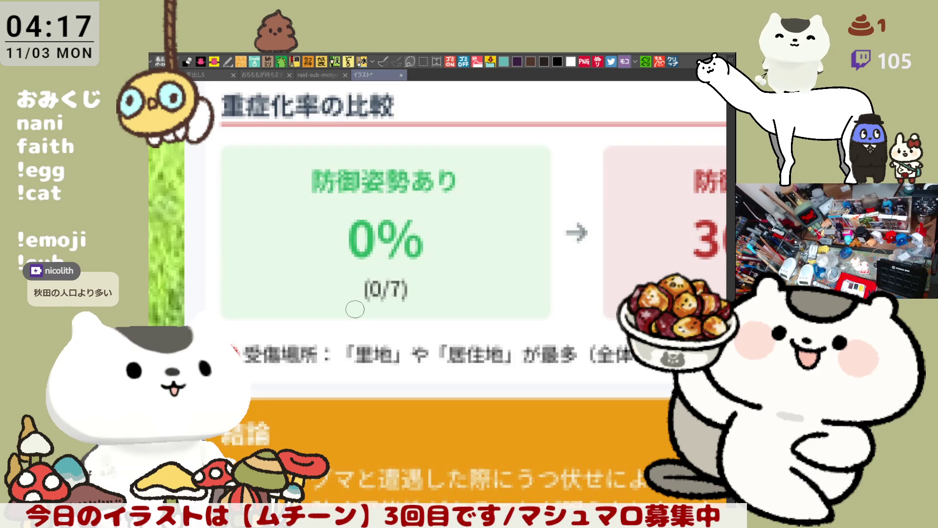
scroll(354, 309, down, 2)
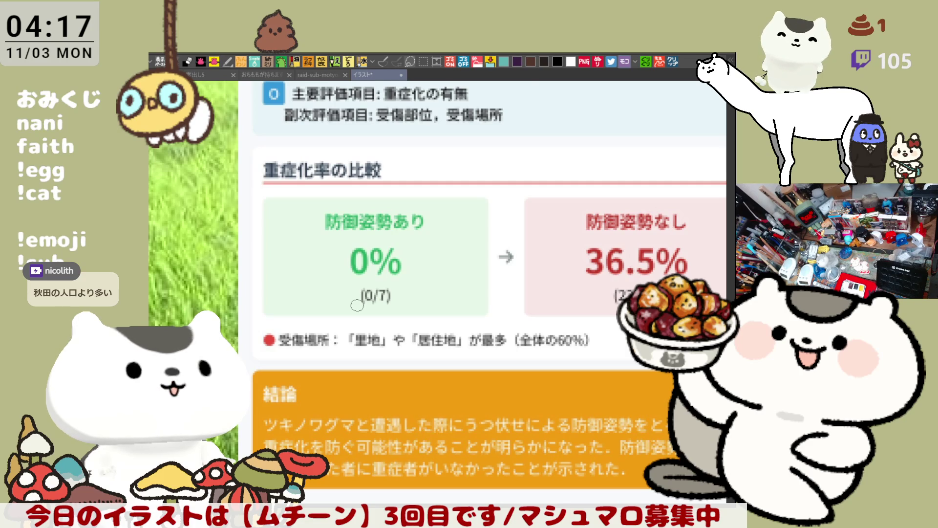
scroll(357, 305, up, 2)
scroll(357, 305, down, 2)
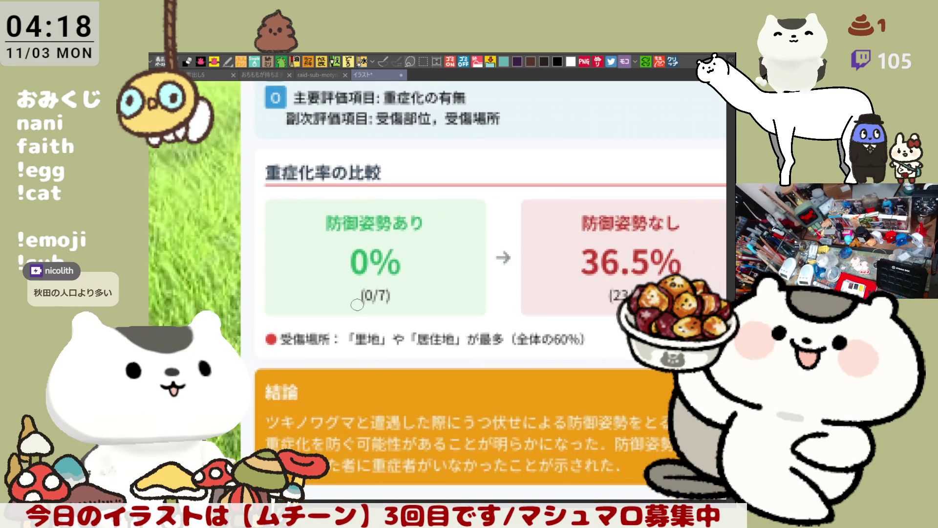
scroll(357, 305, down, 2)
drag(718, 264, 310, 260)
scroll(310, 260, up, 3)
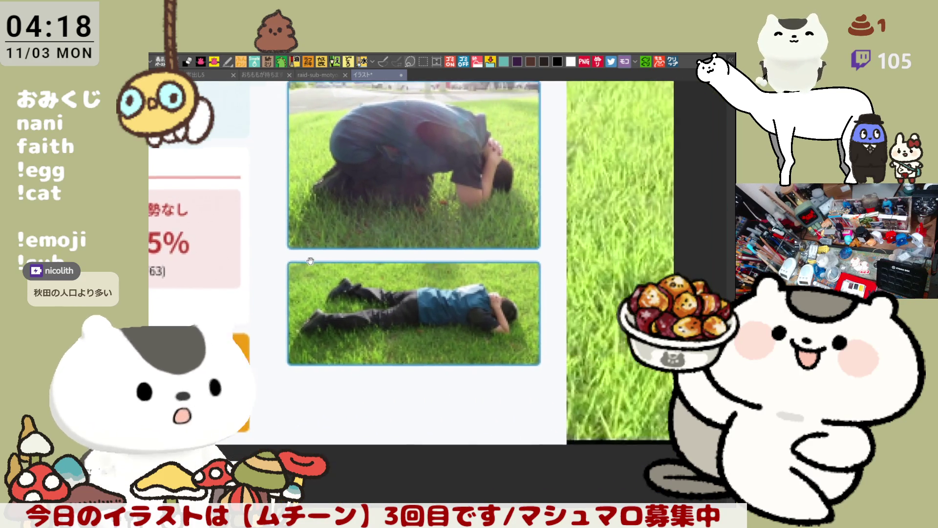
Pan and zoom around the bear-defence slide to view the 防御姿勢の例 heading and example photos
scroll(310, 260, up, 2)
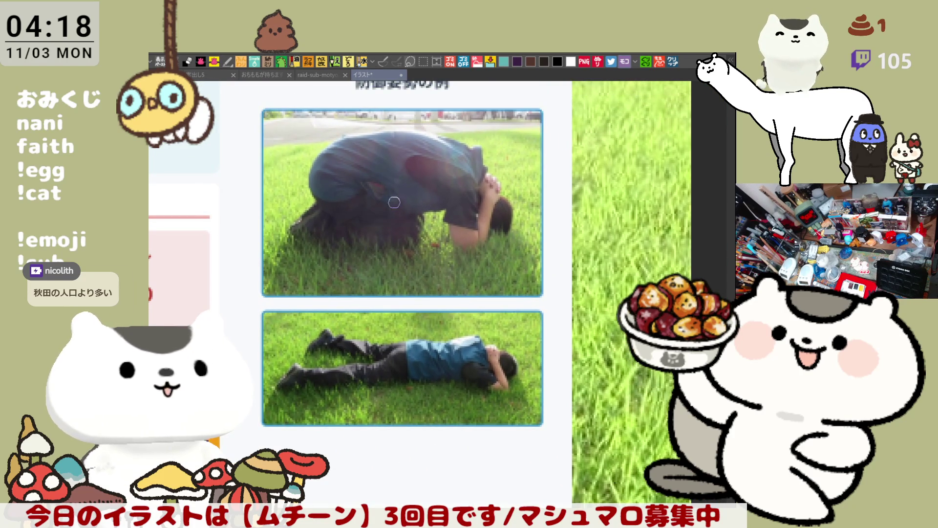
drag(394, 202, 402, 270)
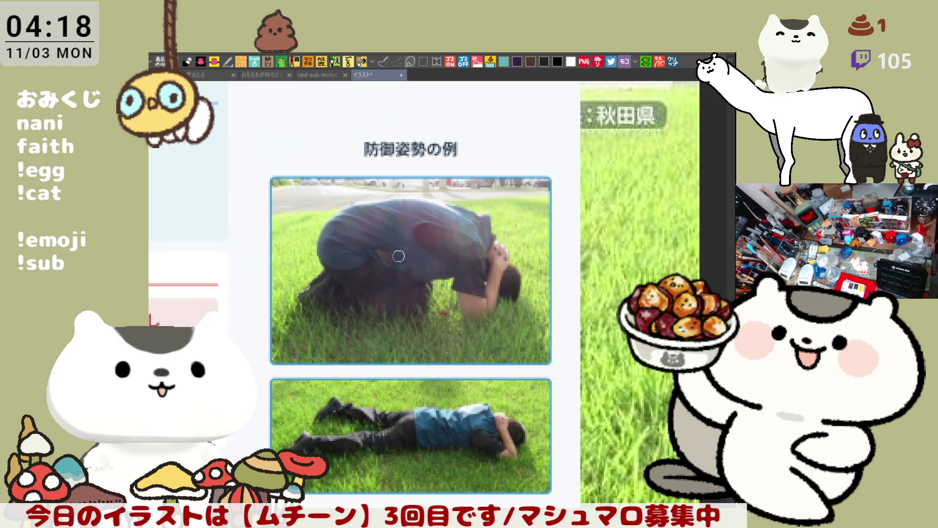
scroll(399, 256, down, 1)
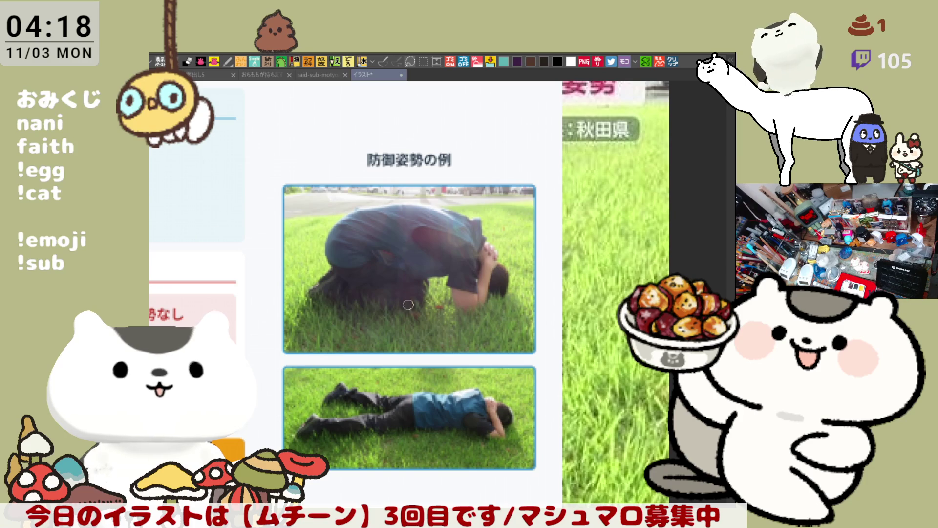
mouse_move(354, 345)
mouse_down()
mouse_move(386, 322)
mouse_move(538, 378)
mouse_up()
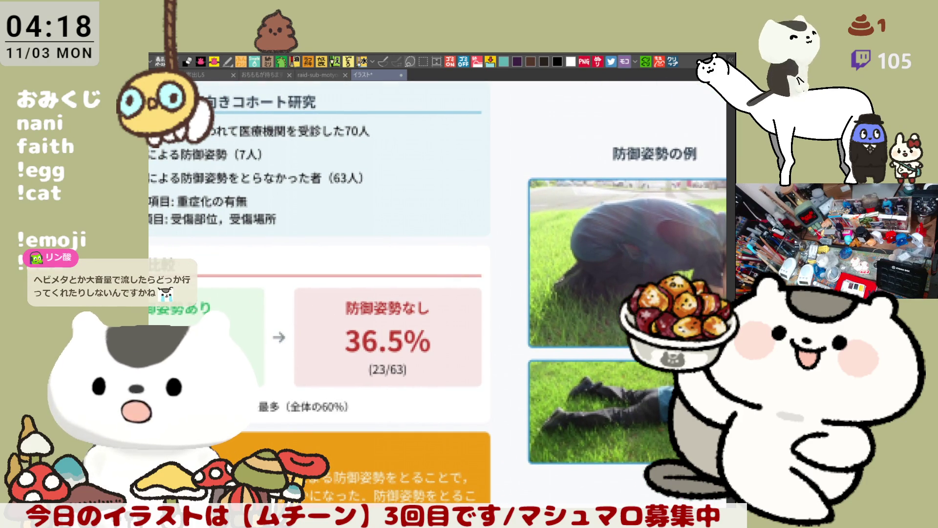
scroll(487, 371, down, 2)
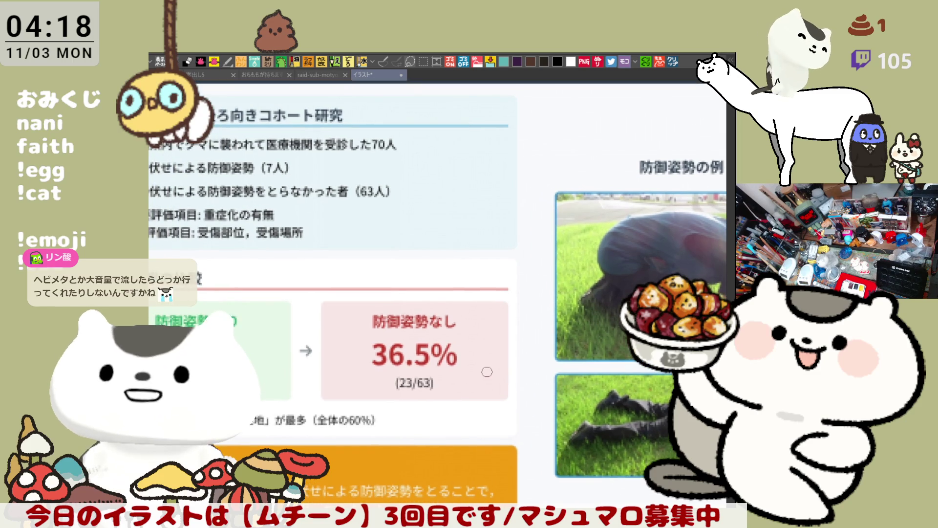
scroll(488, 371, down, 1)
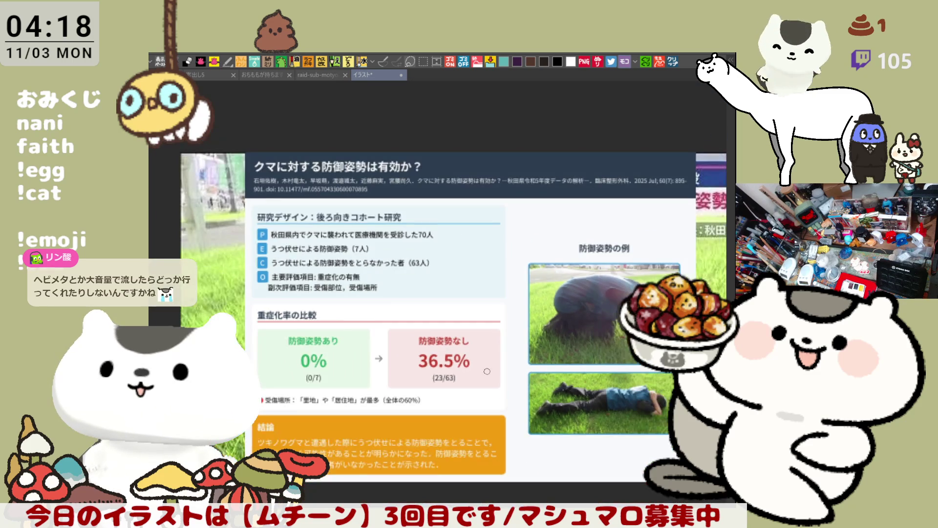
drag(487, 371, 423, 363)
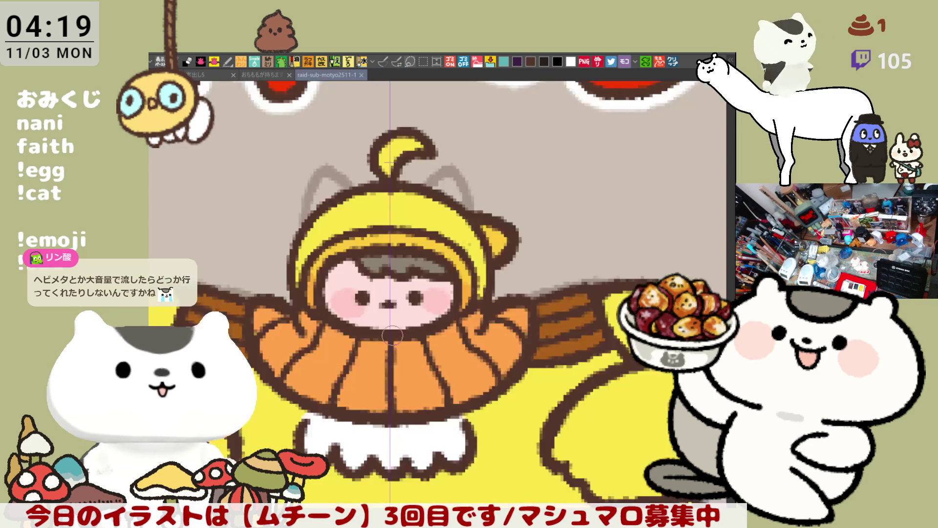
Close the bear slide and bring ムチーン's left arm into view on the character sheet
key(ctrl+w)
mouse_move(444, 311)
mouse_down()
mouse_move(384, 298)
mouse_move(399, 302)
mouse_up()
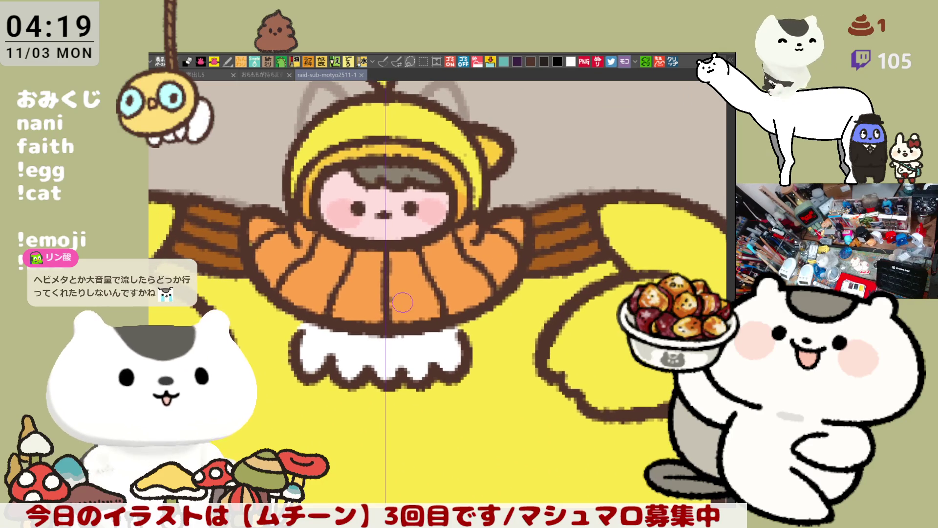
drag(253, 249, 363, 262)
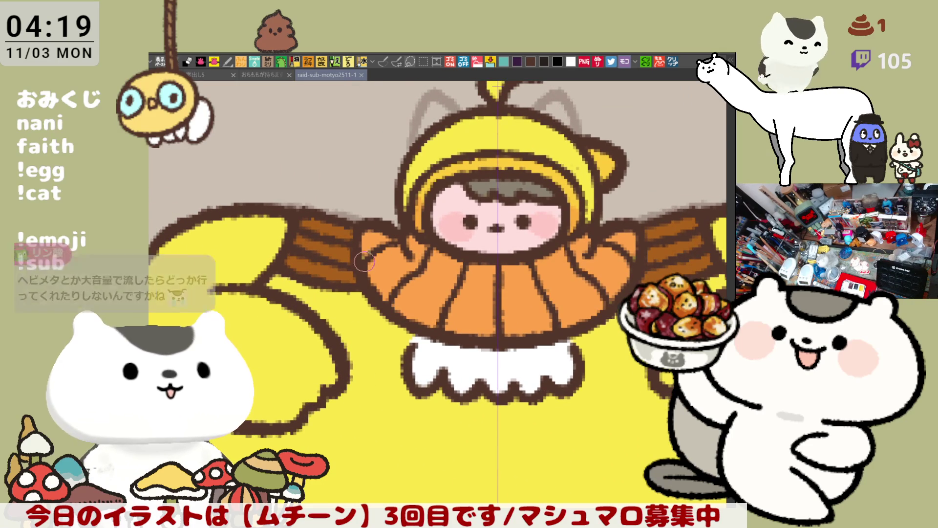
Touch up the left sleeve area with the brush, check the whole sheet, then zoom back in
drag(406, 239, 391, 240)
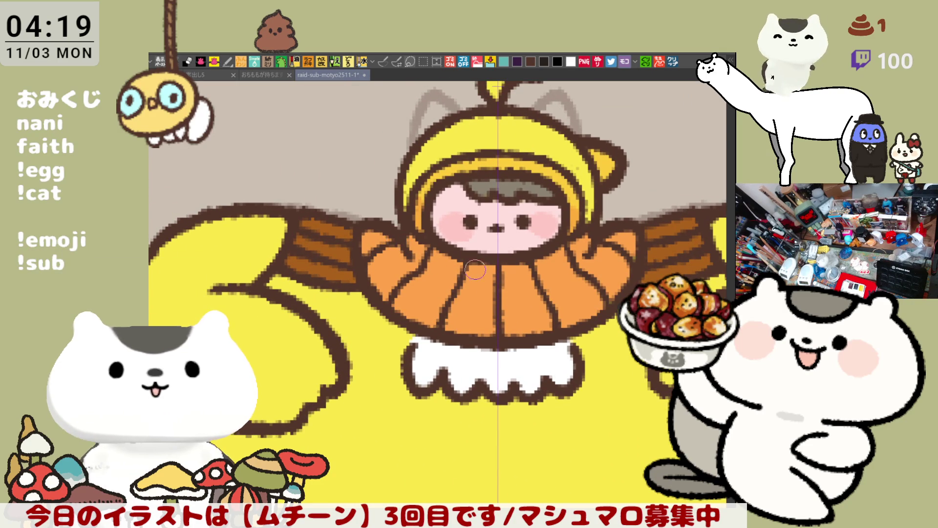
scroll(426, 298, down, 5)
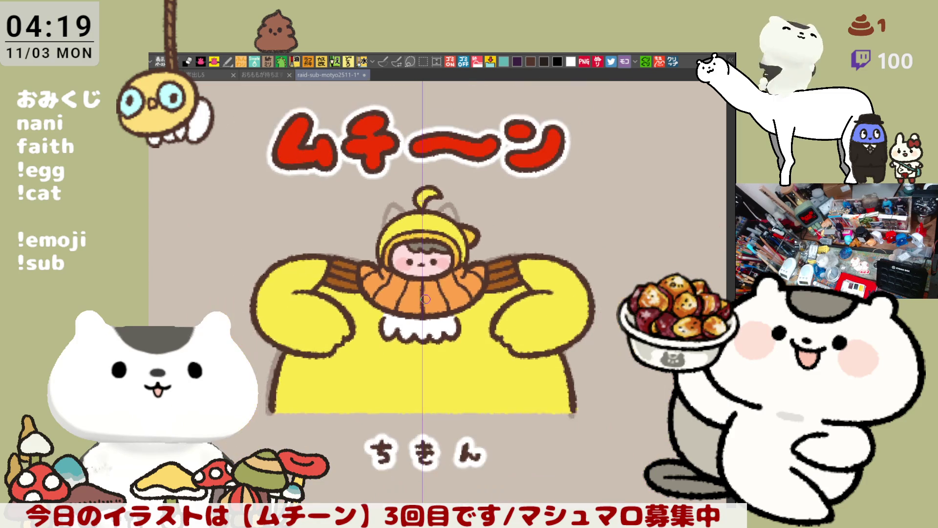
scroll(426, 299, down, 1)
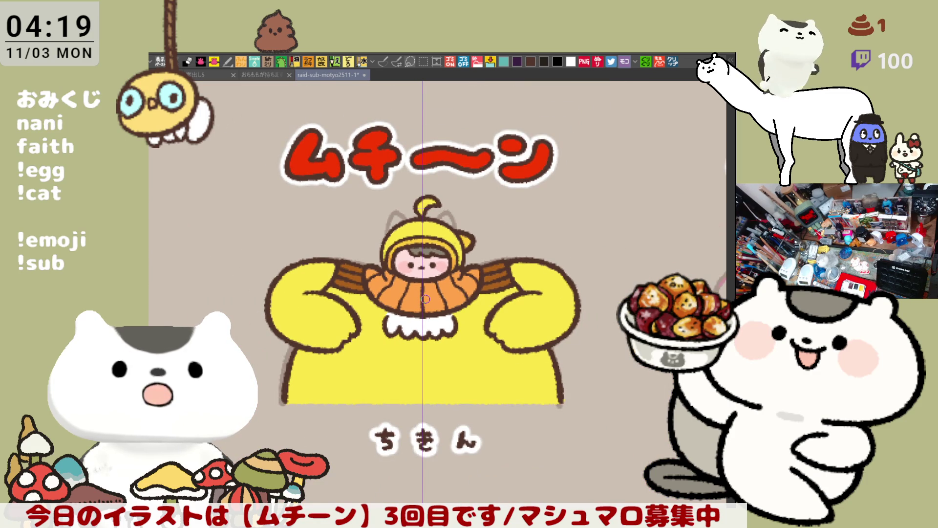
scroll(426, 298, up, 4)
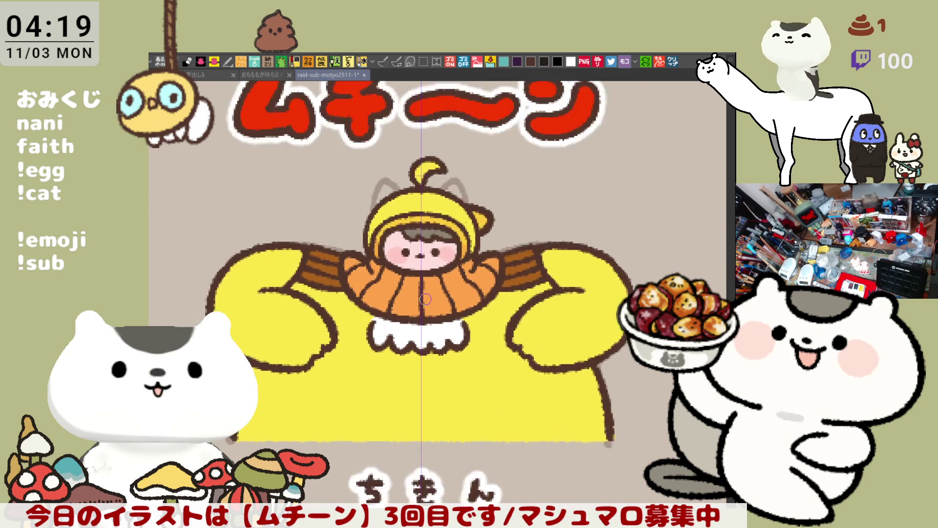
drag(258, 196, 350, 289)
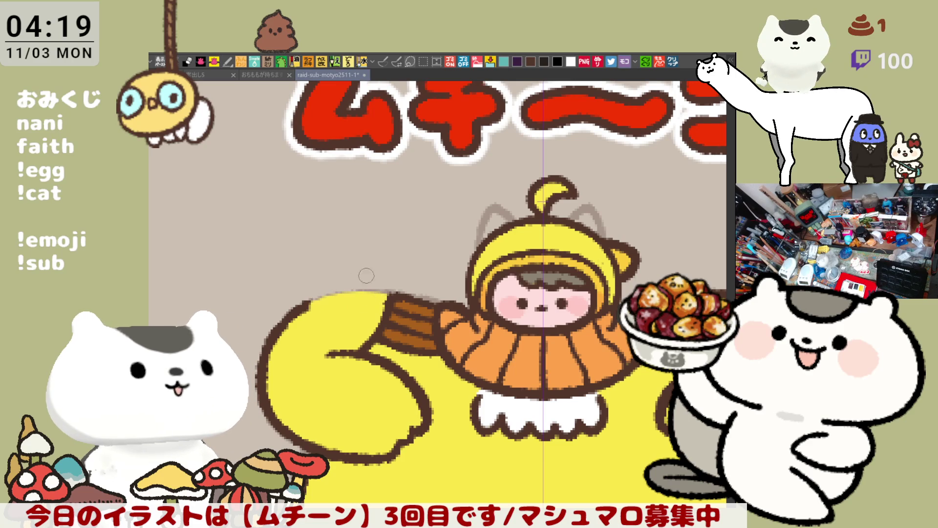
Redraw the brown outline along the left arm's top edge and side, covering the old line in yellow
drag(318, 293, 389, 292)
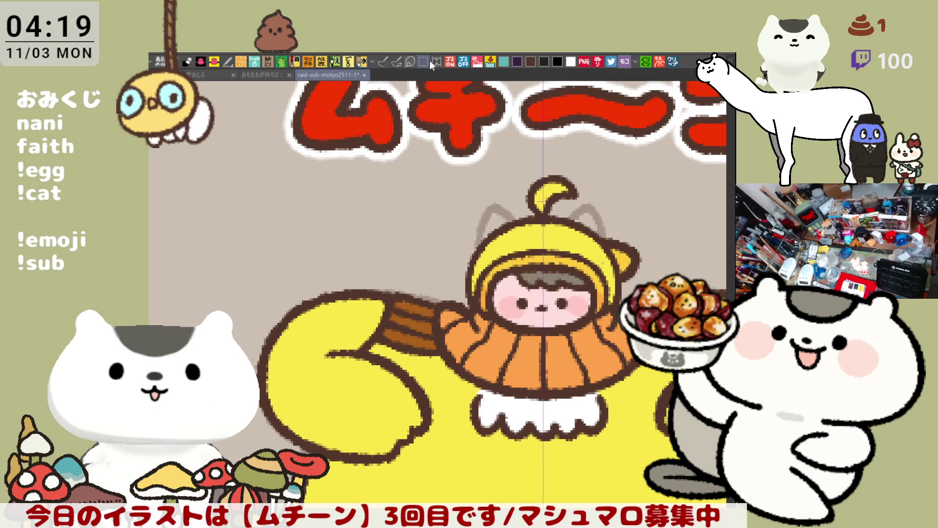
click(386, 61)
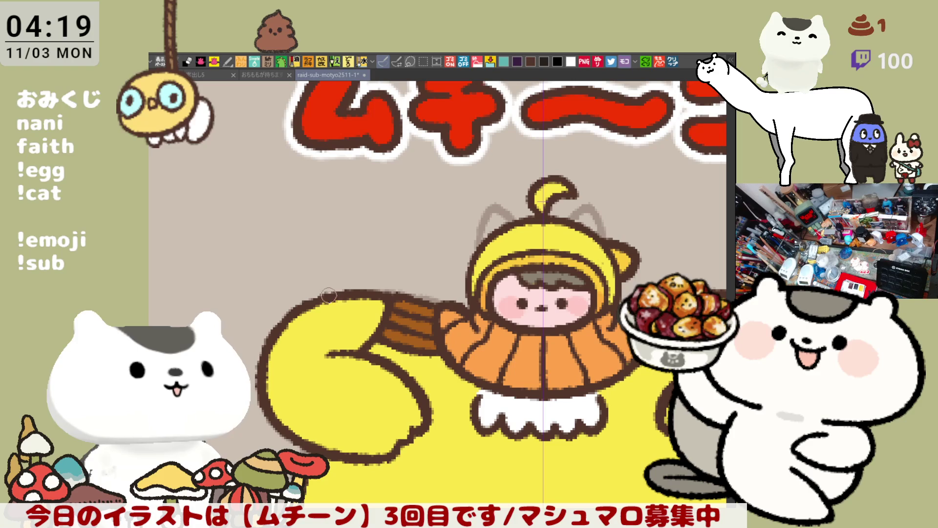
mouse_move(313, 304)
mouse_down()
mouse_move(351, 288)
mouse_move(388, 293)
mouse_move(303, 305)
mouse_move(299, 297)
mouse_move(305, 314)
mouse_up()
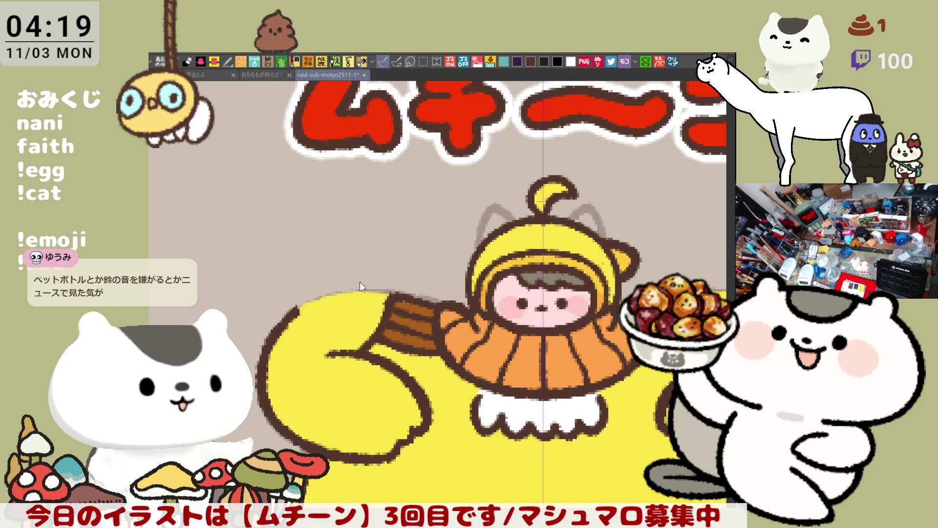
drag(350, 282, 382, 292)
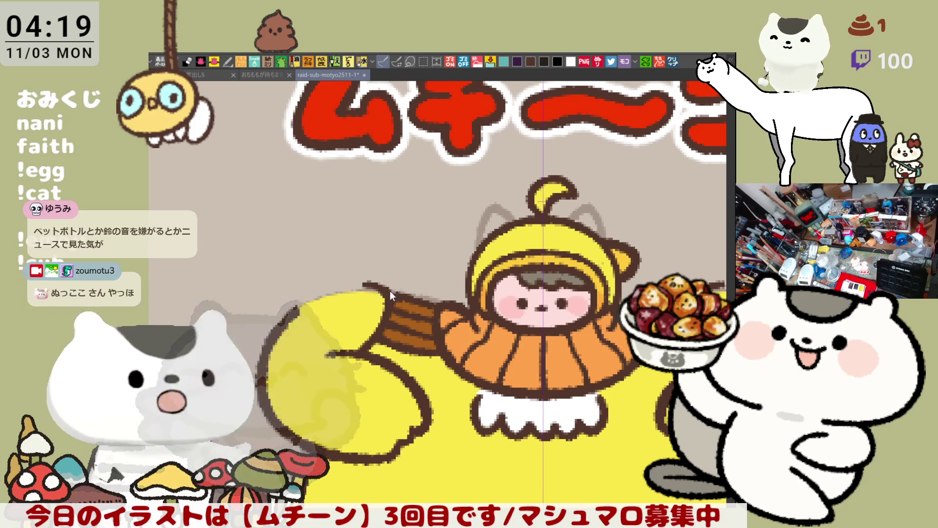
mouse_move(370, 281)
mouse_down()
mouse_move(330, 271)
mouse_move(326, 297)
mouse_move(307, 303)
mouse_move(337, 354)
mouse_up()
key(ctrl+z)
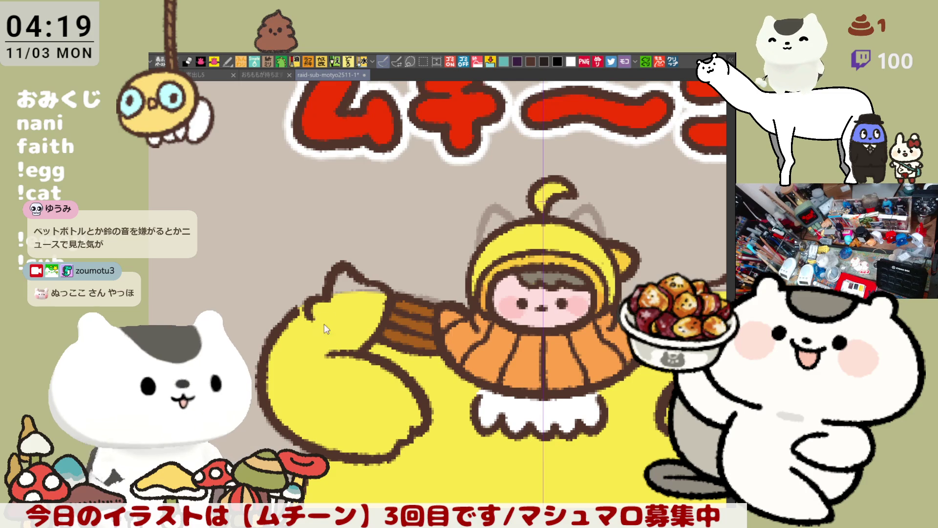
drag(305, 313, 331, 346)
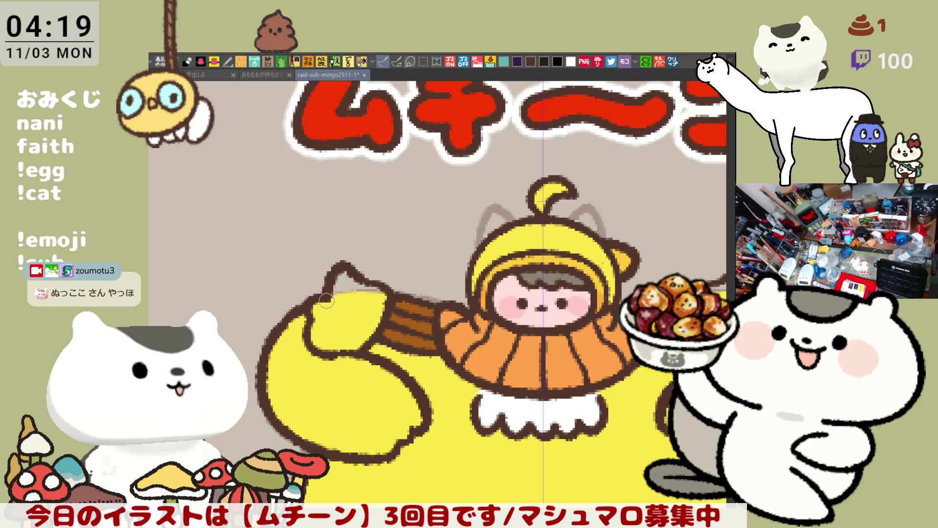
Fill the inner wing loops pink and zoom out to show the other sticker characters
scroll(384, 273, right, 3)
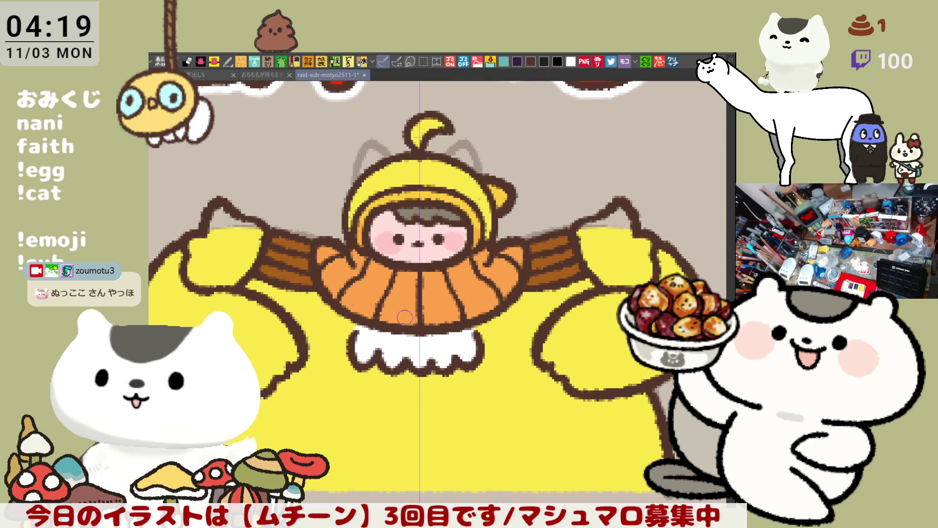
click(228, 232)
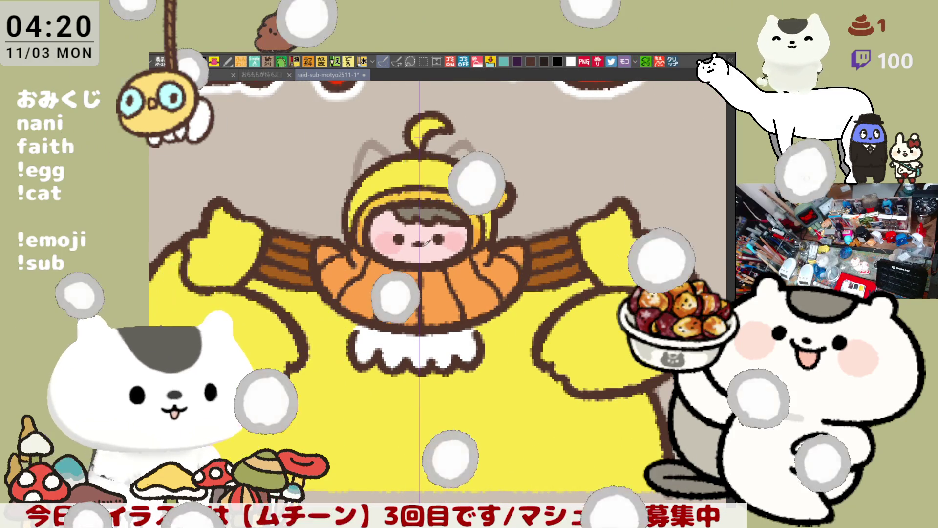
key(ctrl+z)
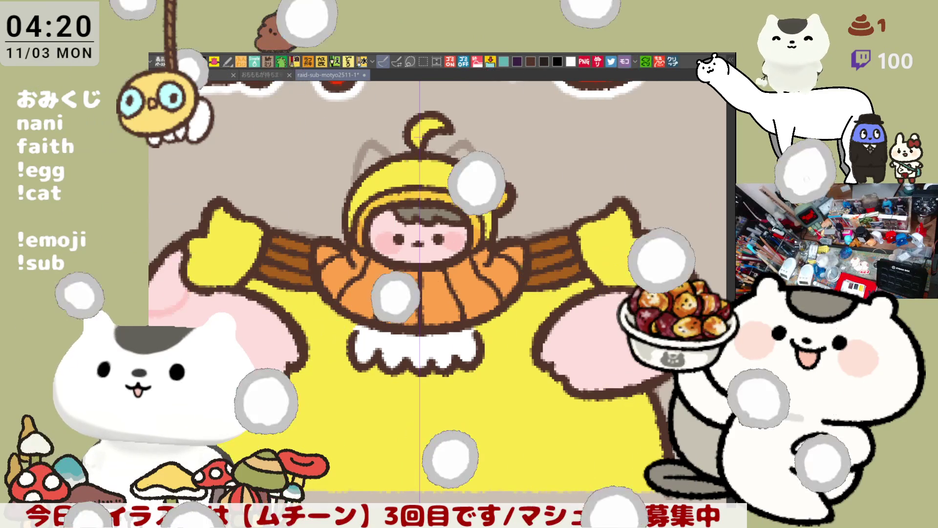
drag(572, 369, 601, 329)
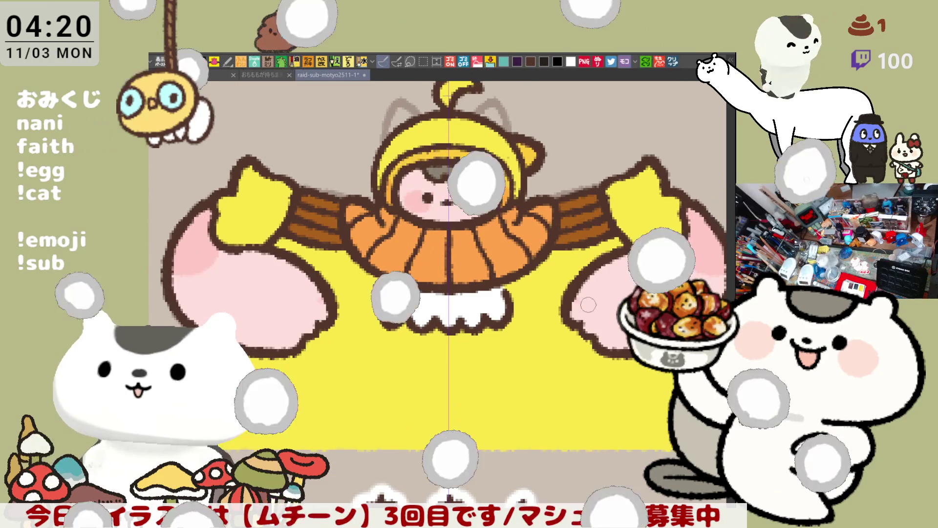
scroll(522, 389, down, 4)
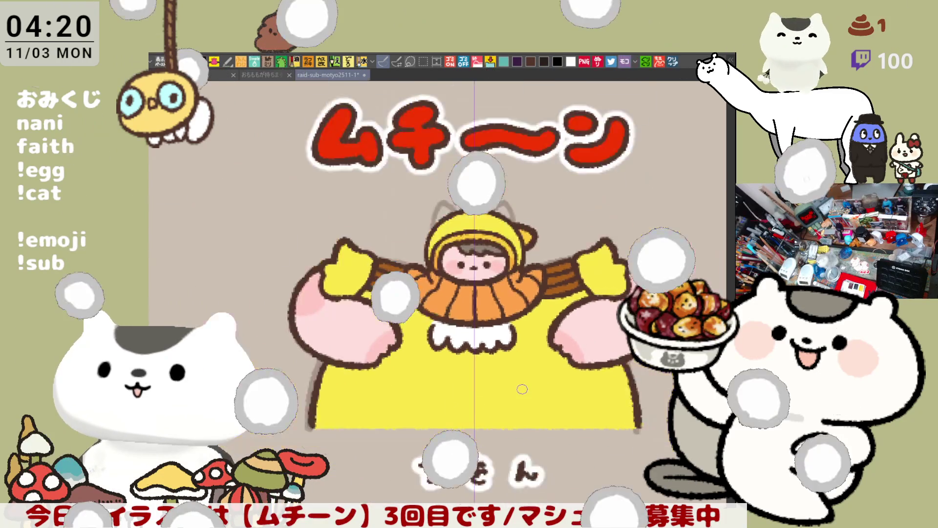
scroll(522, 388, down, 2)
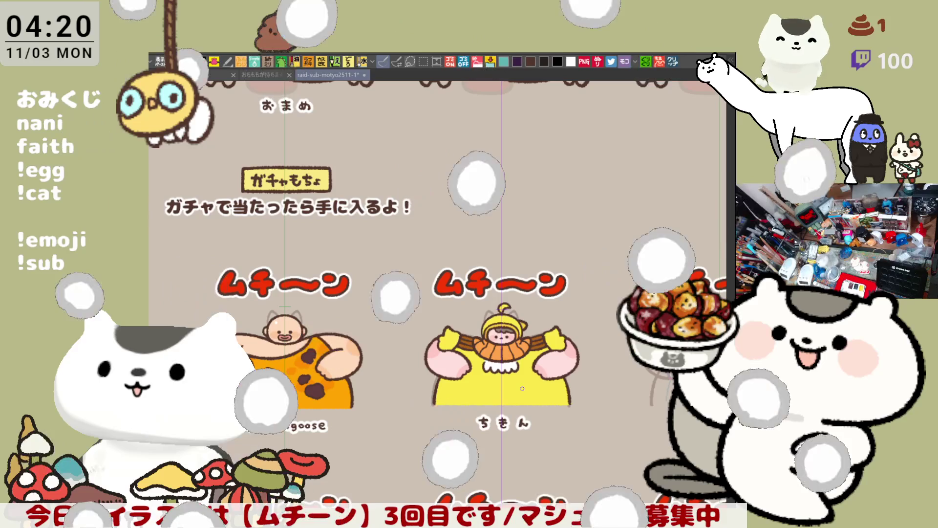
Save the sticker sheet and bring the 月もちょ header into view
key(ctrl+s)
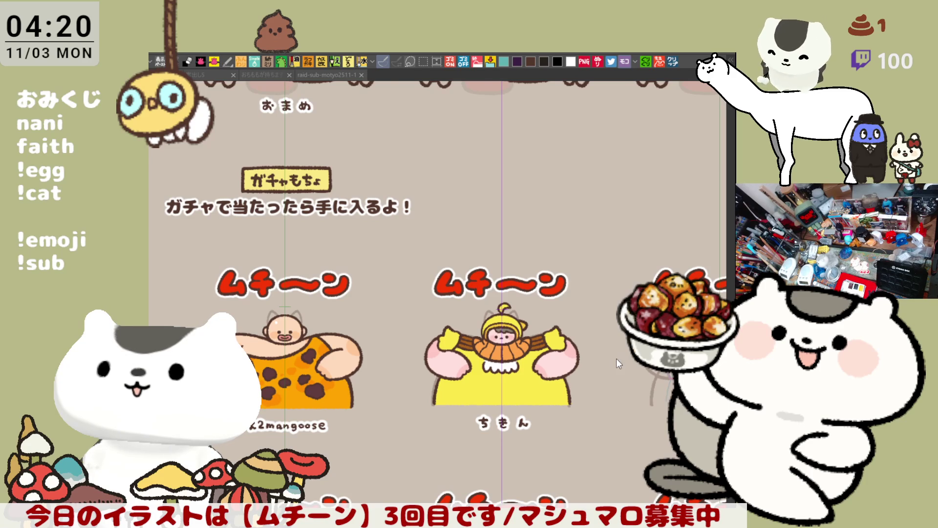
scroll(616, 359, down, 2)
drag(615, 359, 683, 407)
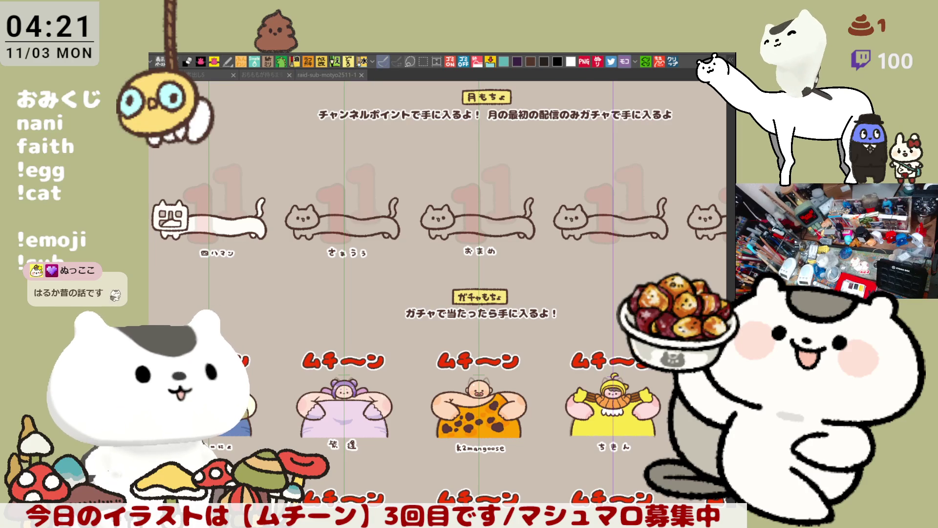
Zoom in and frame the さぁうぅ long cat over the pink "11" on raid-sub-motyo2511-1
click(303, 263)
scroll(303, 264, up, 5)
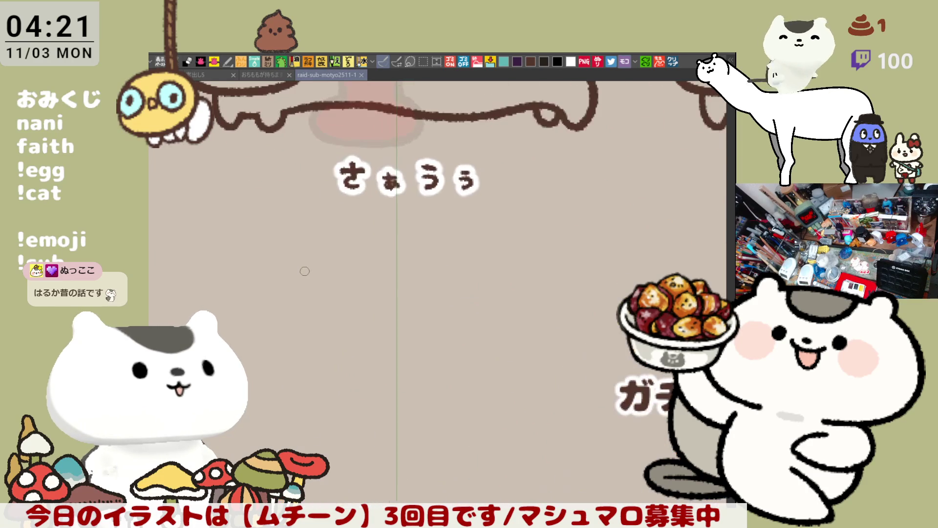
mouse_move(338, 278)
mouse_down()
mouse_move(352, 459)
mouse_move(508, 454)
mouse_move(475, 485)
mouse_up()
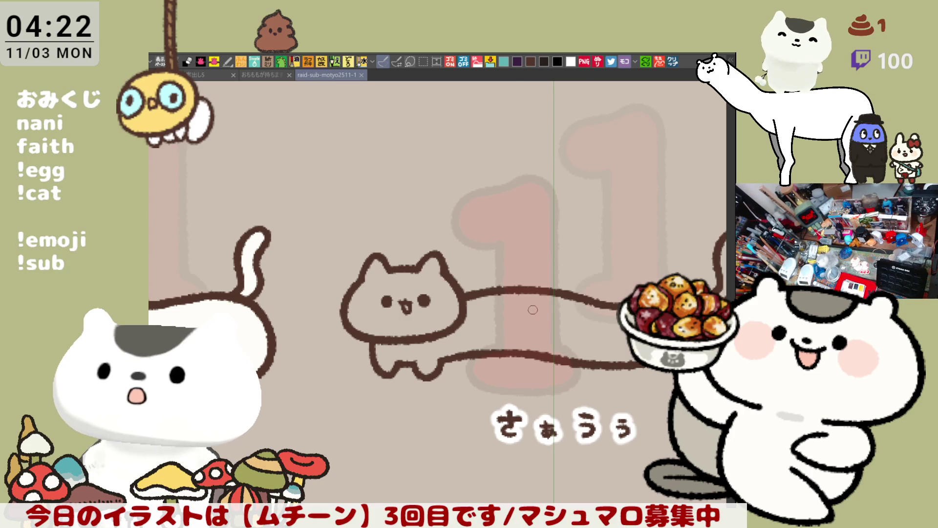
mouse_move(499, 315)
mouse_down()
mouse_move(534, 298)
mouse_move(534, 333)
mouse_up()
scroll(507, 374, up, 3)
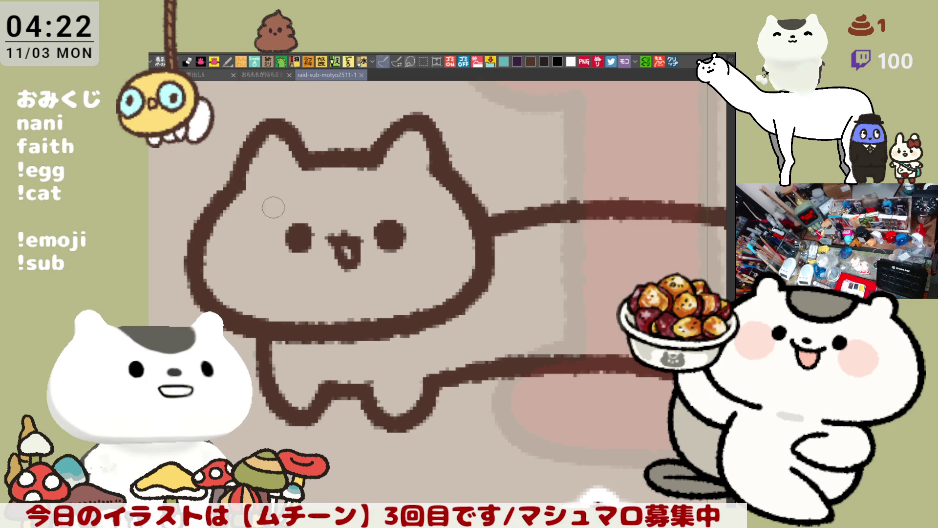
drag(227, 213, 447, 198)
key(ctrl+z)
mouse_move(210, 211)
mouse_down()
mouse_move(273, 198)
mouse_move(439, 205)
mouse_up()
key(ctrl+z)
mouse_move(210, 215)
mouse_down()
mouse_move(324, 194)
mouse_move(460, 210)
mouse_up()
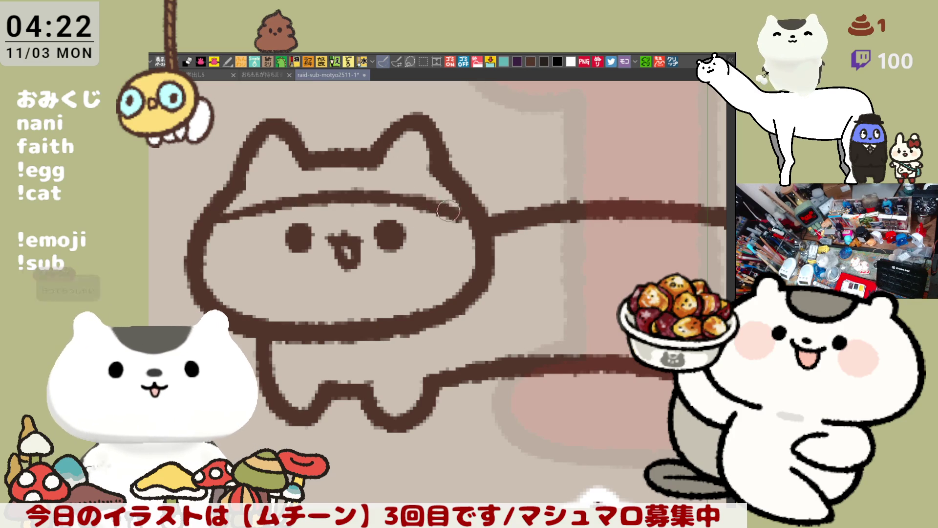
key(ctrl+z)
drag(210, 217, 493, 226)
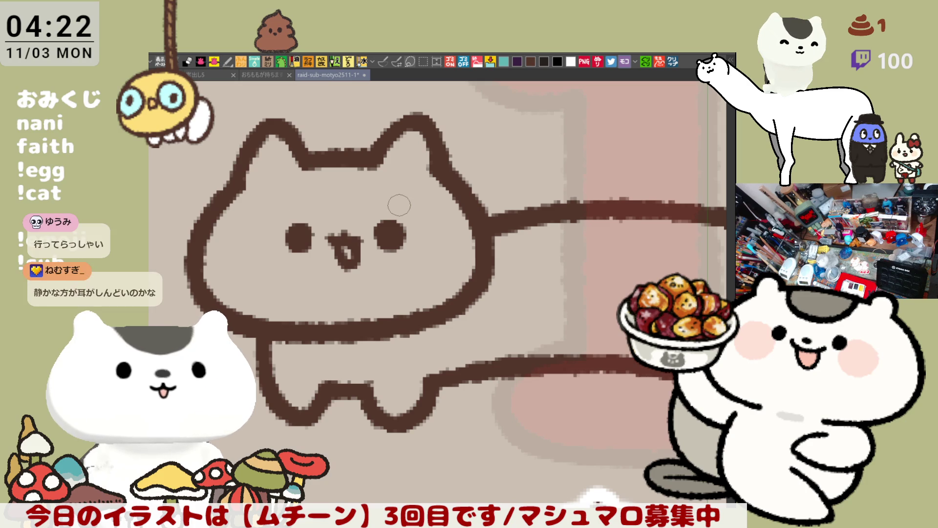
Lighten the long cat's head-top outline between the ears and repaint it in dark brown
scroll(399, 205, down, 5)
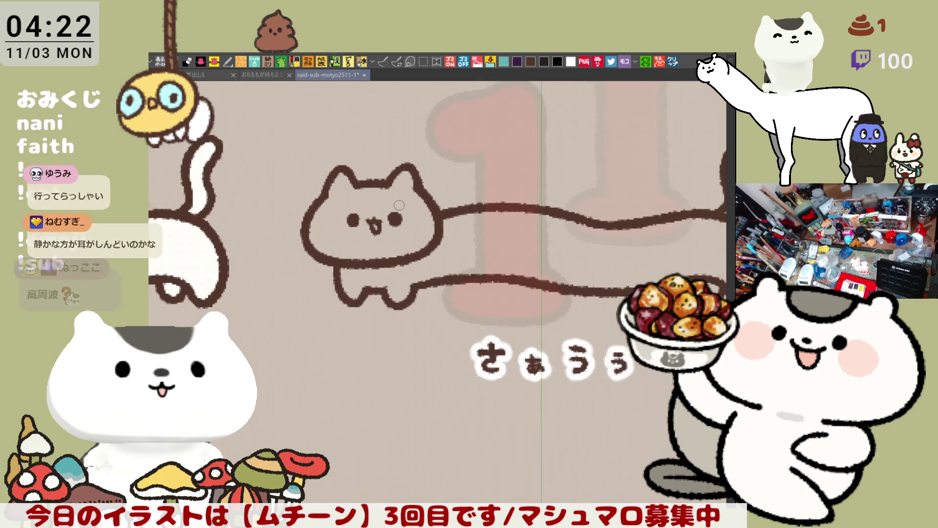
scroll(399, 205, down, 5)
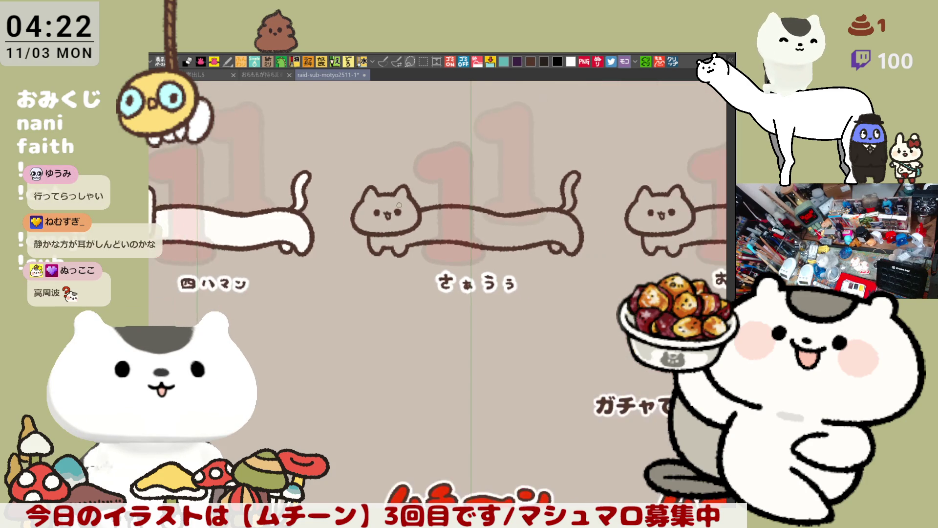
scroll(400, 203, down, 3)
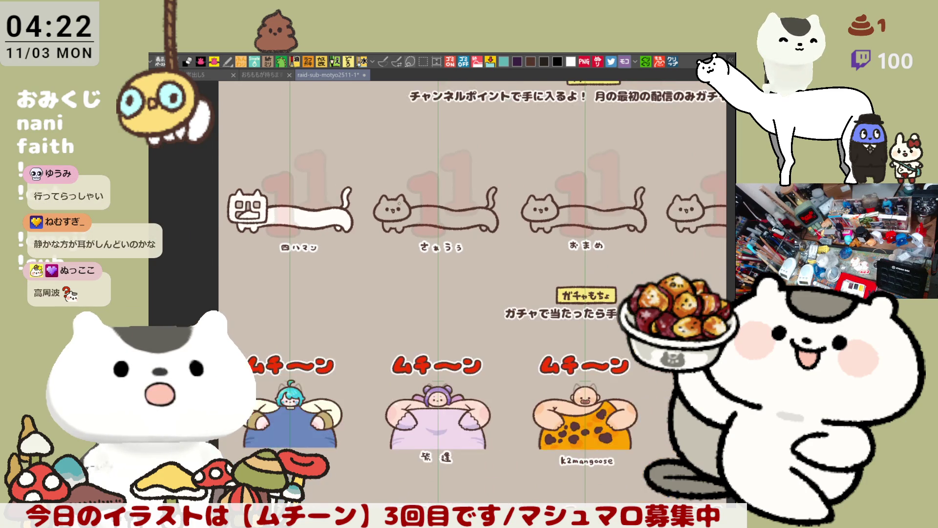
scroll(333, 137, down, 3)
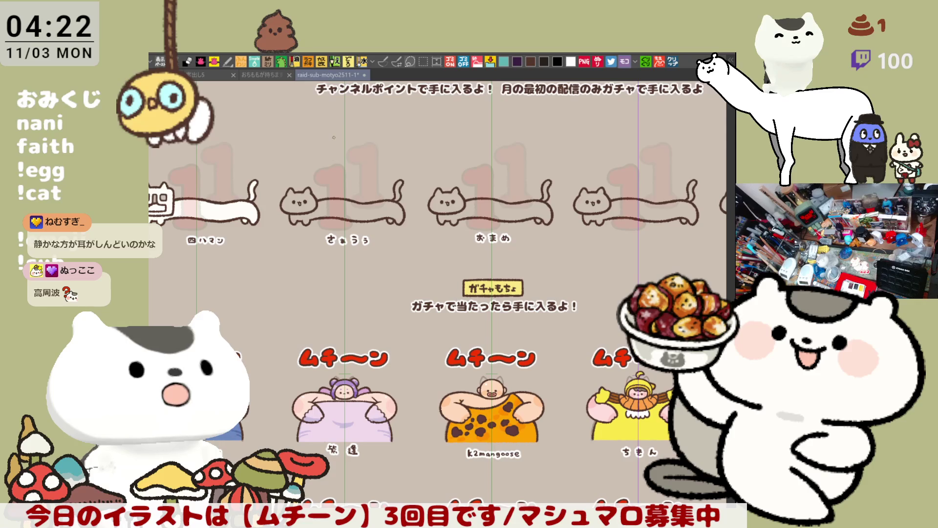
scroll(334, 137, up, 8)
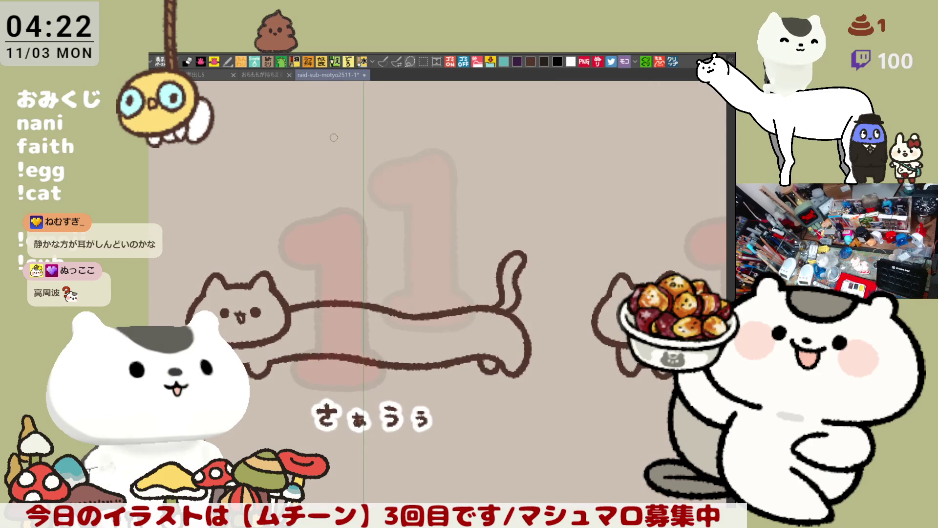
scroll(333, 137, up, 2)
drag(331, 307, 541, 303)
scroll(473, 339, up, 3)
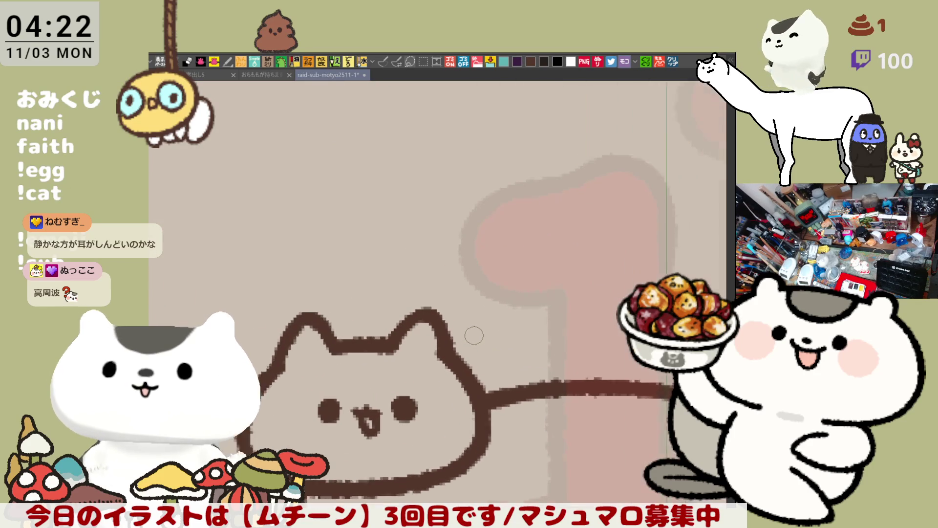
drag(473, 335, 501, 268)
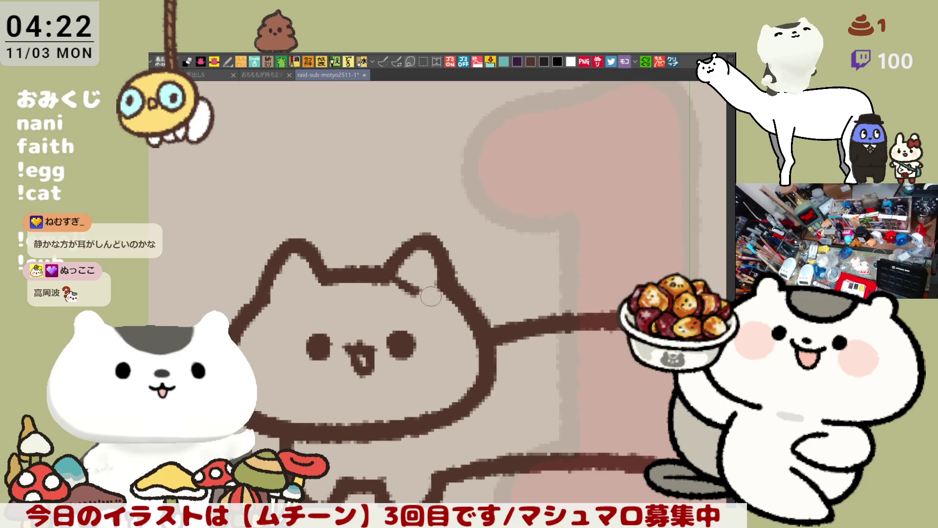
drag(301, 281, 391, 279)
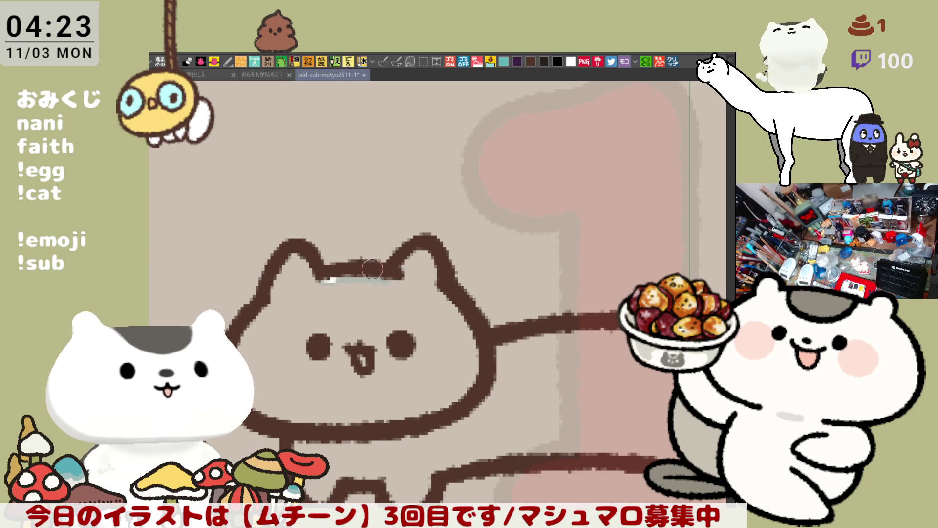
drag(374, 273, 345, 270)
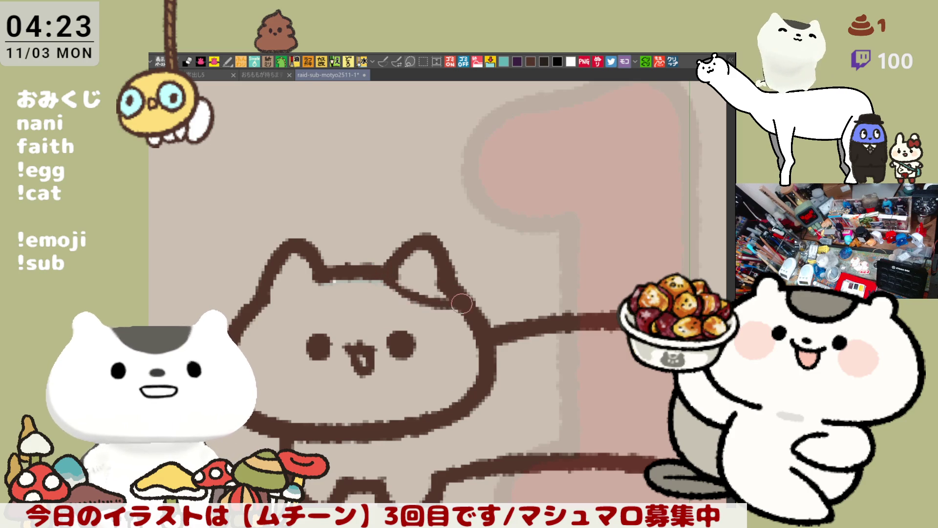
Draw a short curved line under the long cat's right ear, redrawing it once
drag(390, 281, 446, 295)
key(ctrl+z)
drag(391, 281, 446, 293)
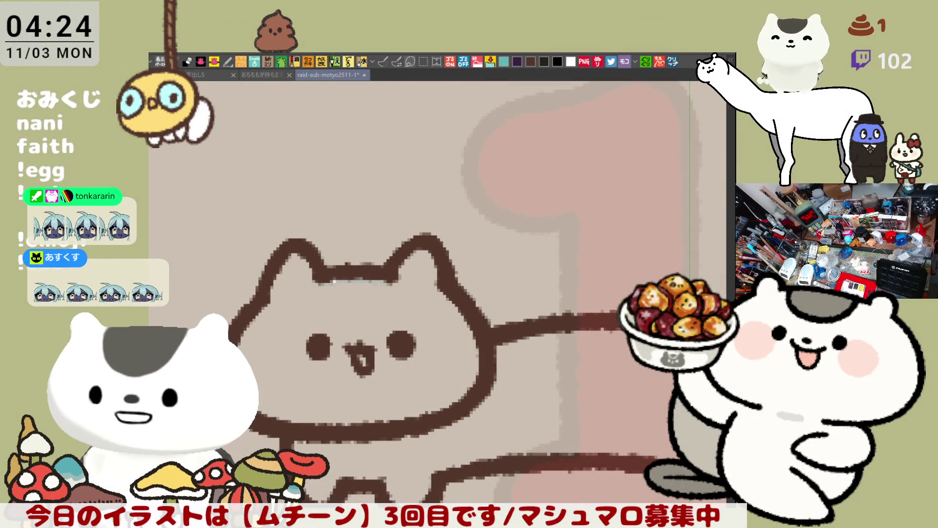
Centre the cat's head and draw a hood band across it, retrying twice
mouse_move(472, 365)
mouse_down()
mouse_move(497, 309)
mouse_move(500, 262)
mouse_up()
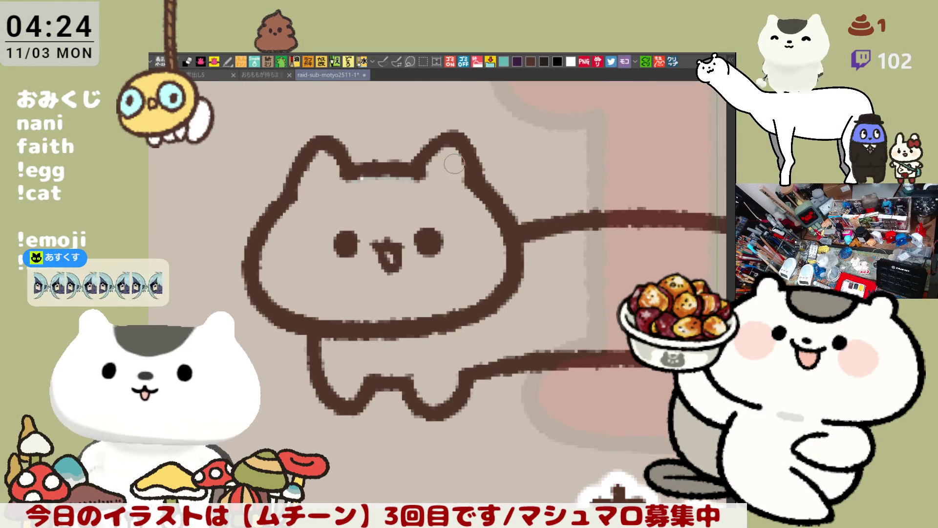
drag(276, 215, 490, 214)
key(ctrl+z)
mouse_move(266, 222)
mouse_down()
mouse_move(421, 204)
mouse_move(501, 218)
mouse_up()
key(ctrl+z)
mouse_move(278, 219)
mouse_down()
mouse_move(442, 215)
mouse_move(510, 226)
mouse_up()
Close both ear bases, add a small knot on top and pale highlights along the hood
drag(290, 190, 348, 173)
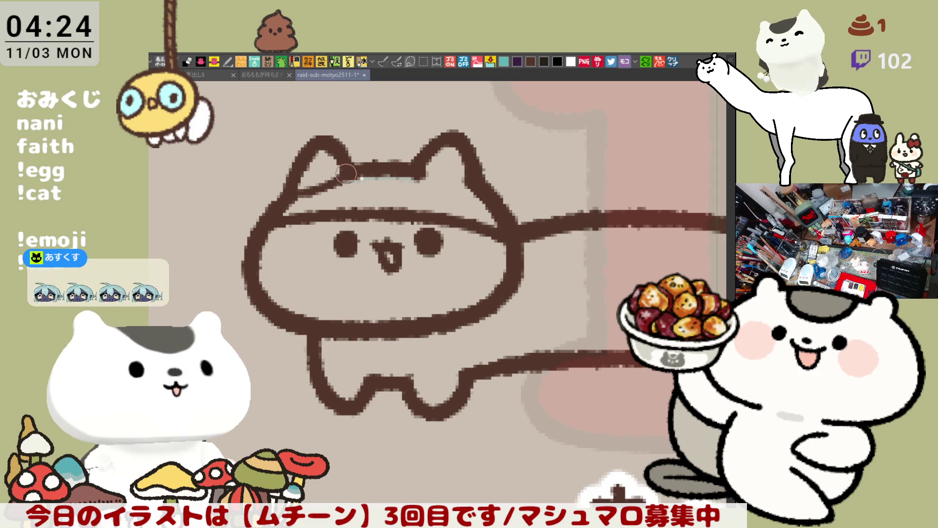
drag(416, 167, 468, 184)
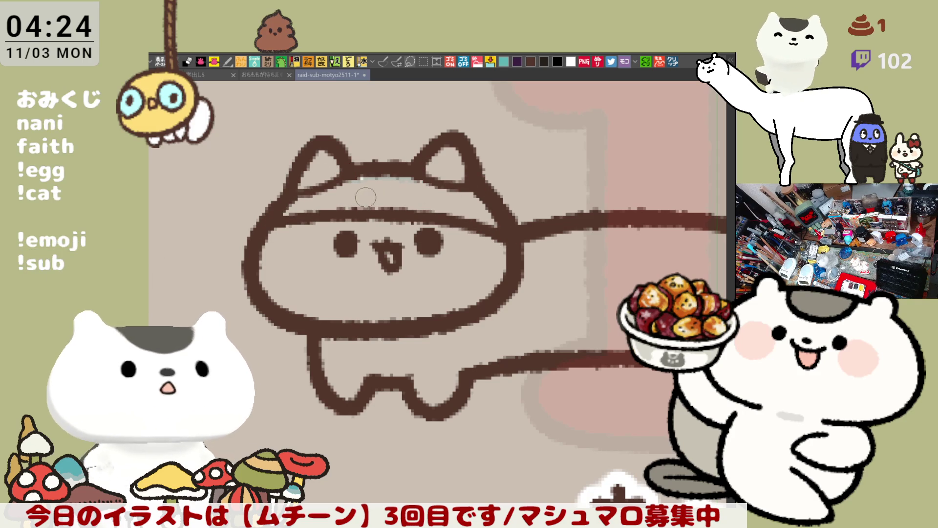
mouse_move(361, 194)
mouse_down()
mouse_move(373, 184)
mouse_move(391, 201)
mouse_move(362, 198)
mouse_move(379, 200)
mouse_move(352, 176)
mouse_up()
drag(293, 196, 279, 212)
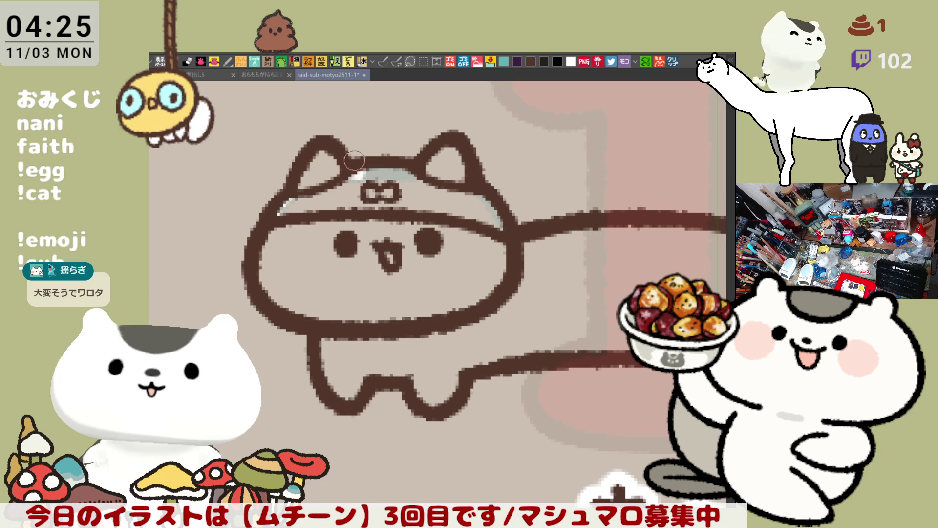
mouse_move(280, 204)
mouse_down()
mouse_move(293, 195)
mouse_move(258, 212)
mouse_move(277, 200)
mouse_move(264, 228)
mouse_move(297, 193)
mouse_move(263, 218)
mouse_move(293, 196)
mouse_move(277, 201)
mouse_move(293, 197)
mouse_up()
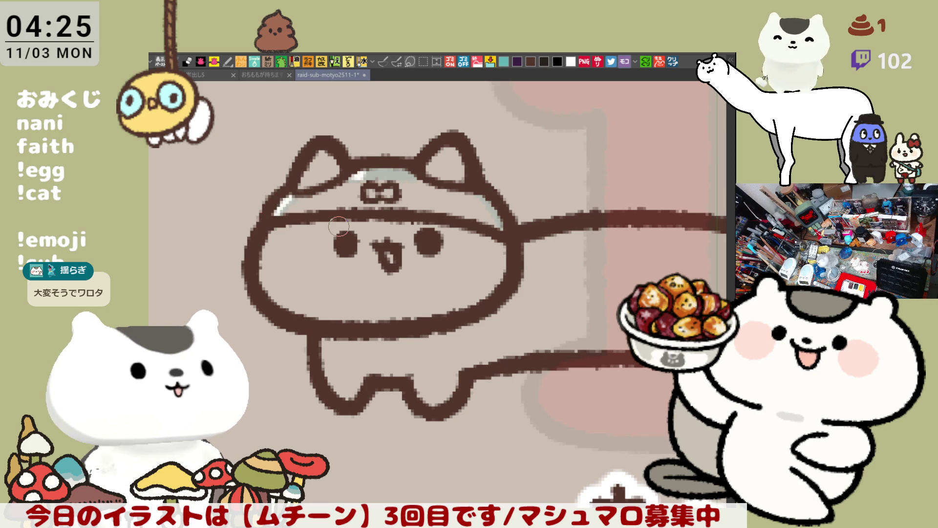
scroll(338, 226, down, 6)
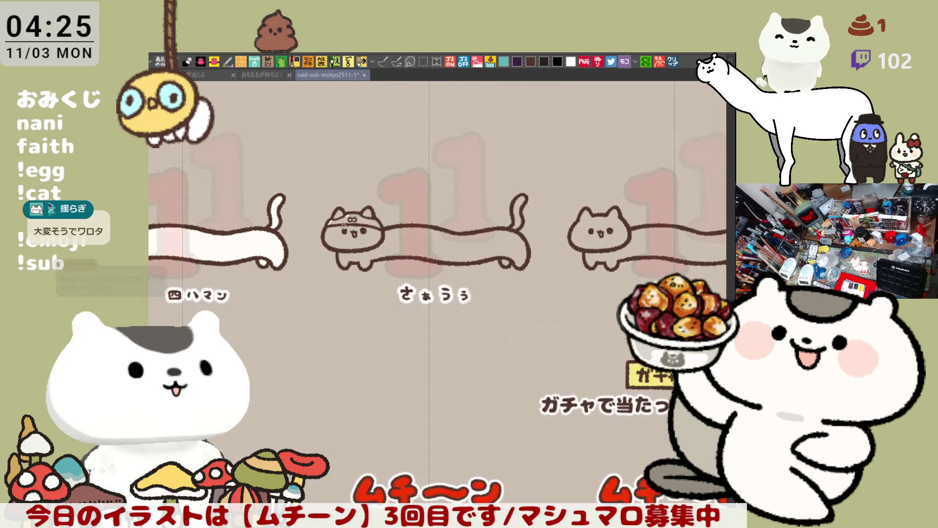
Delete the faint cat sketch under さぁうぅ with a rectangular selection, deselect, and zoom back in
scroll(345, 228, down, 2)
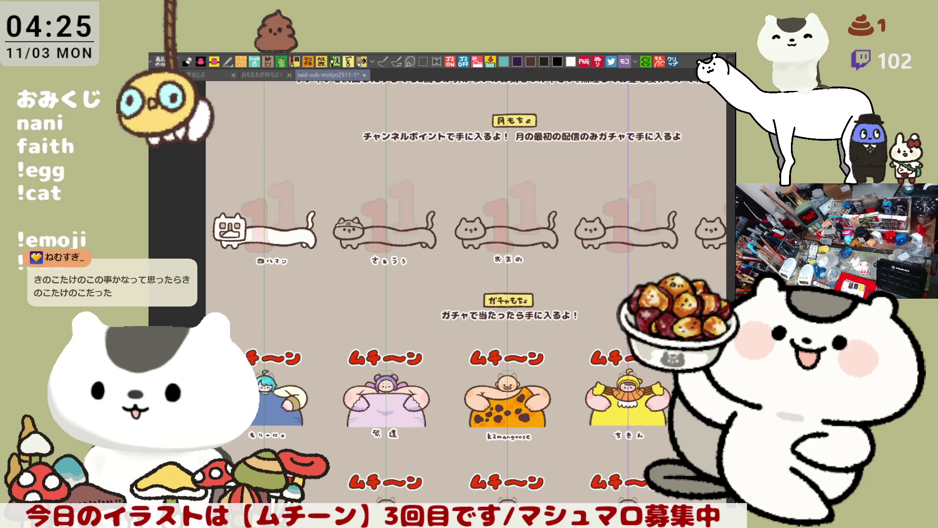
drag(647, 492, 614, 469)
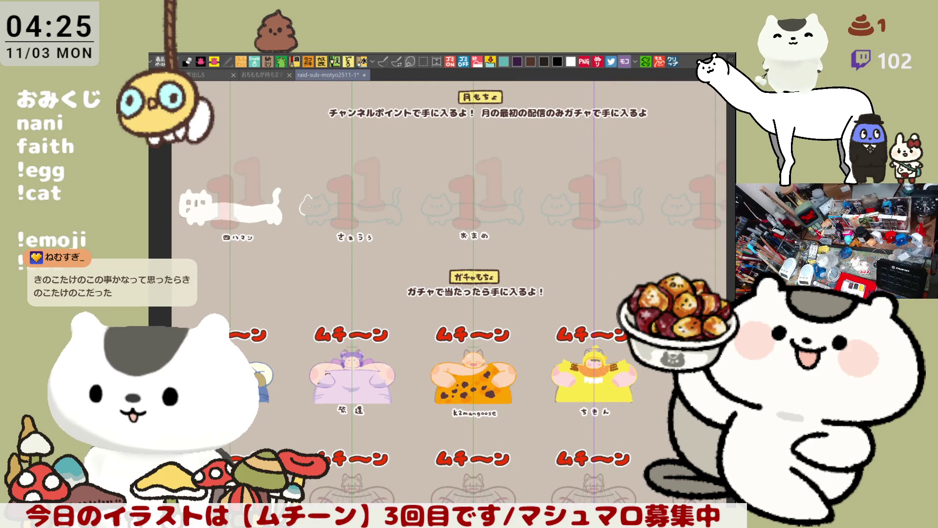
key(m)
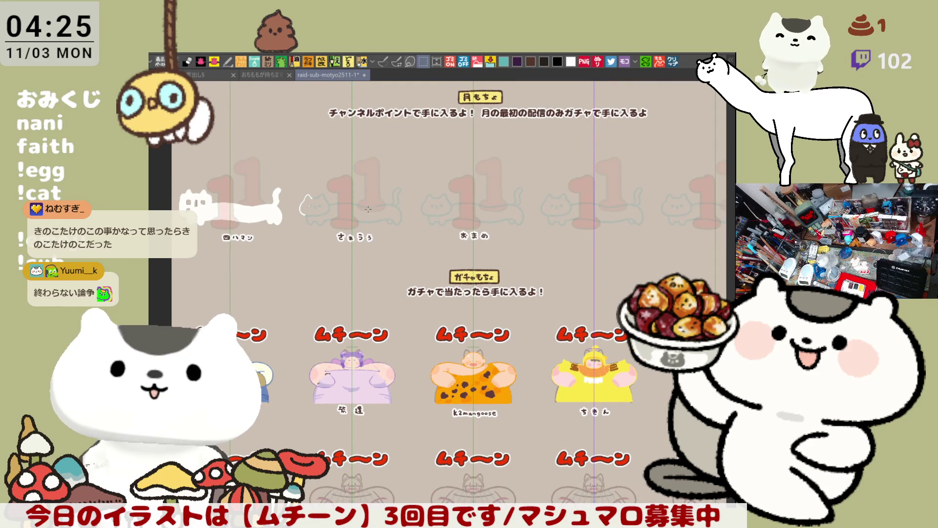
drag(293, 169, 337, 251)
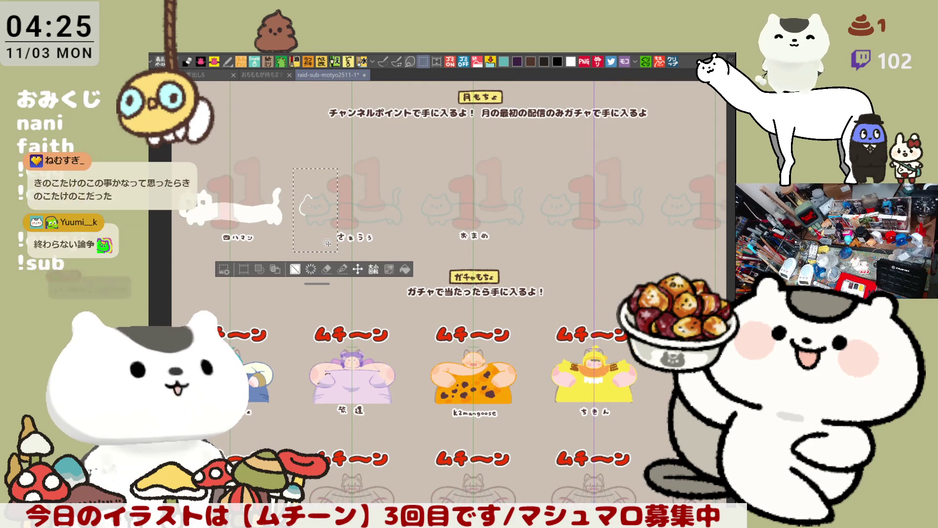
key(Delete)
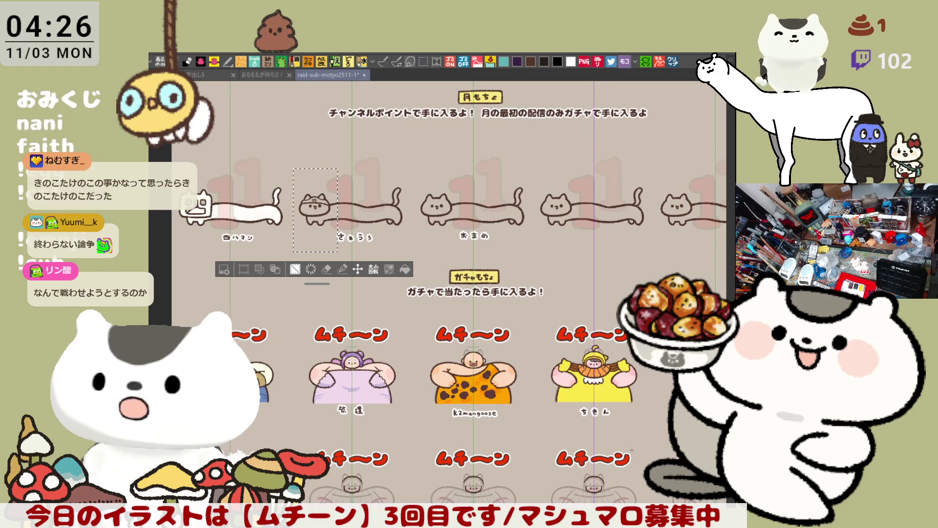
key(ctrl+d)
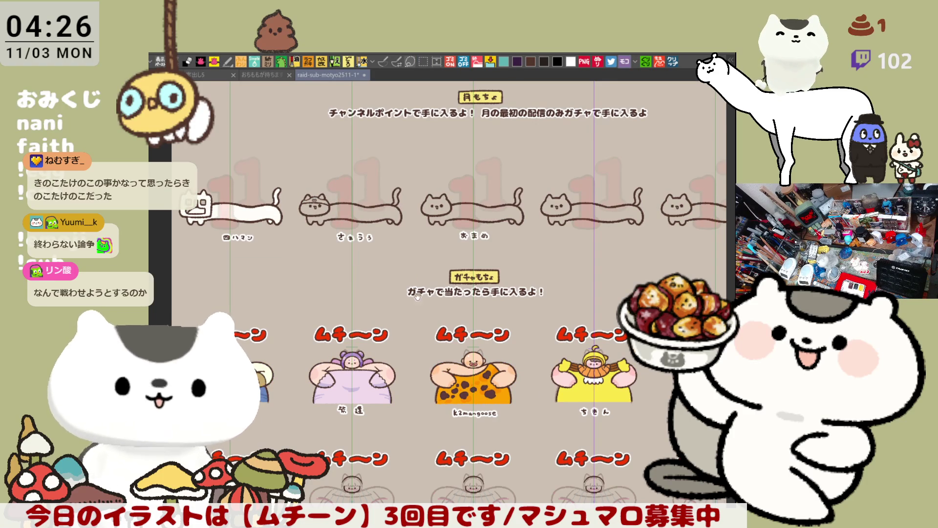
scroll(452, 444, up, 3)
scroll(452, 444, up, 8)
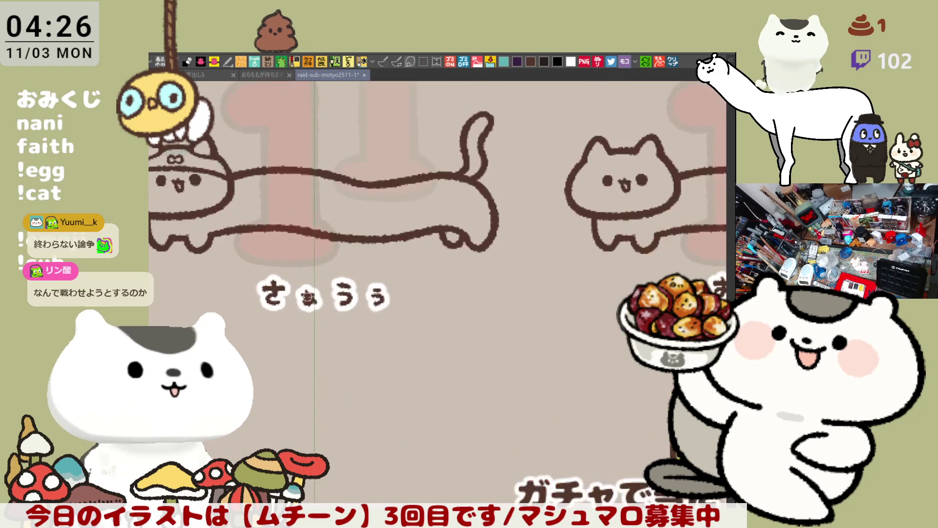
Draw a curved haunch line near the rear of the long cat's body, retrying twice
mouse_move(308, 296)
mouse_down()
mouse_move(309, 306)
mouse_move(487, 407)
mouse_move(557, 486)
mouse_up()
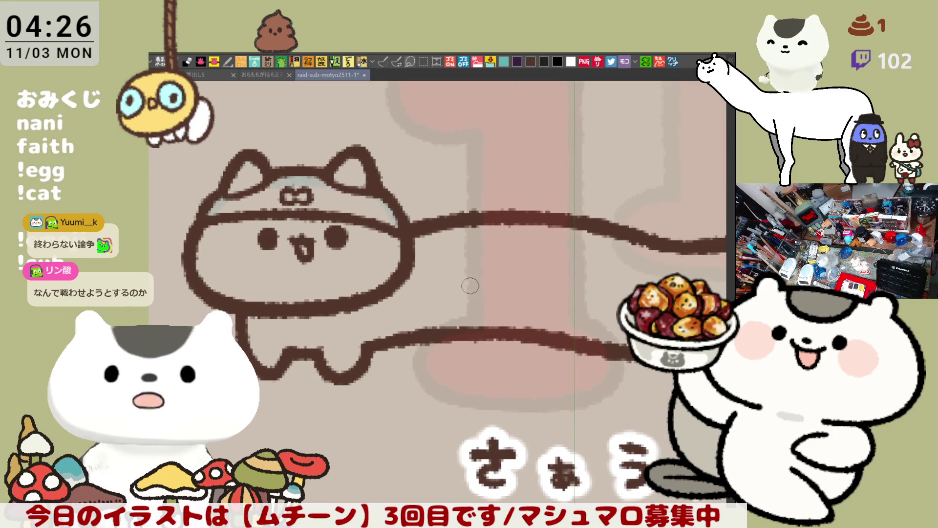
drag(470, 286, 380, 245)
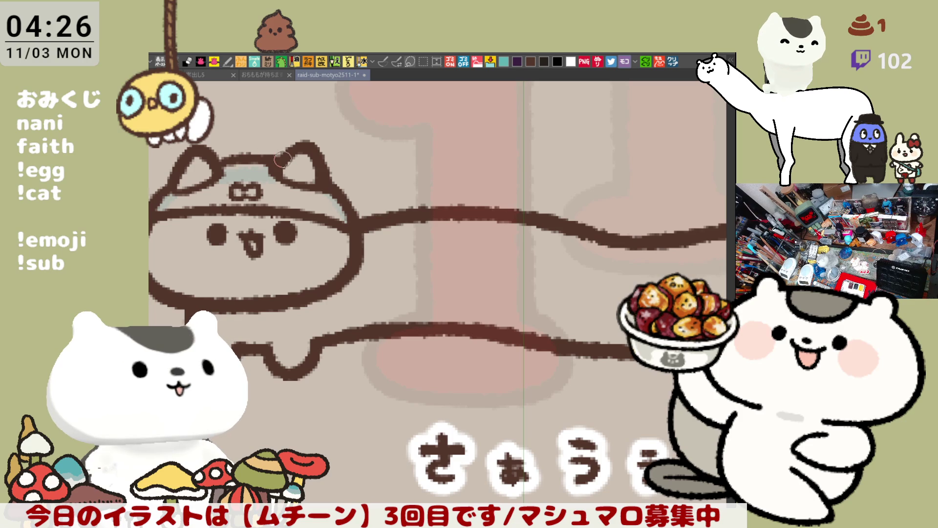
drag(290, 168, 350, 191)
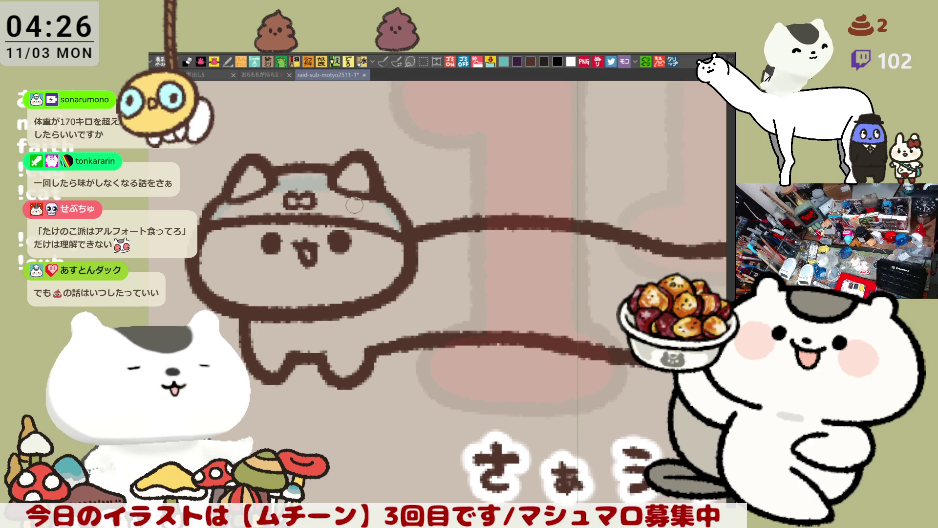
mouse_move(681, 303)
mouse_down()
mouse_move(525, 274)
mouse_move(415, 278)
mouse_up()
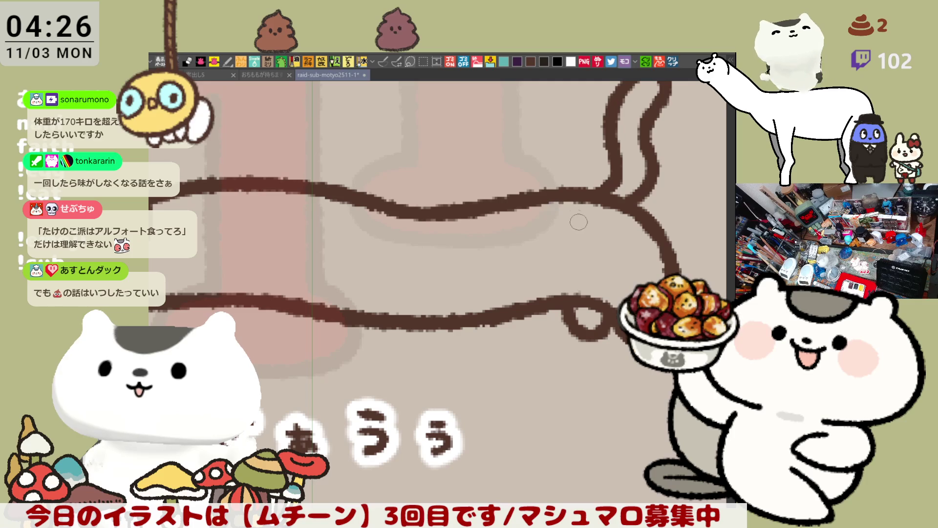
drag(588, 202, 581, 287)
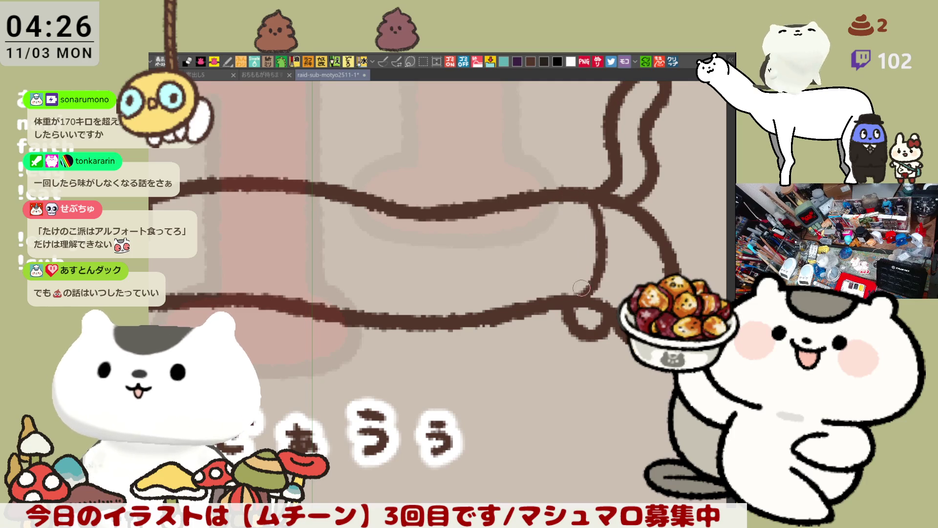
key(ctrl+z)
drag(559, 205, 584, 303)
key(ctrl+z)
drag(537, 203, 551, 299)
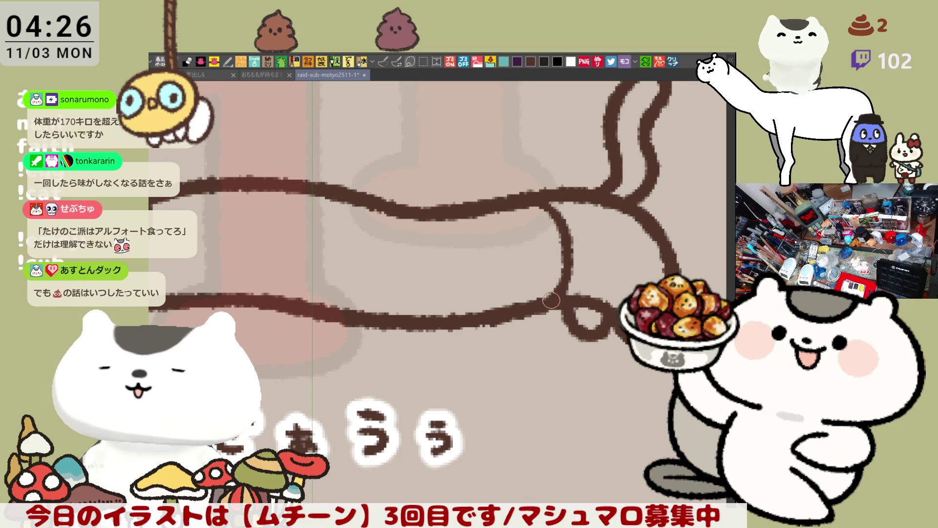
Reframe the view from the cat's head to its tail and begin enclosing it for a fill
scroll(551, 175, down, 3)
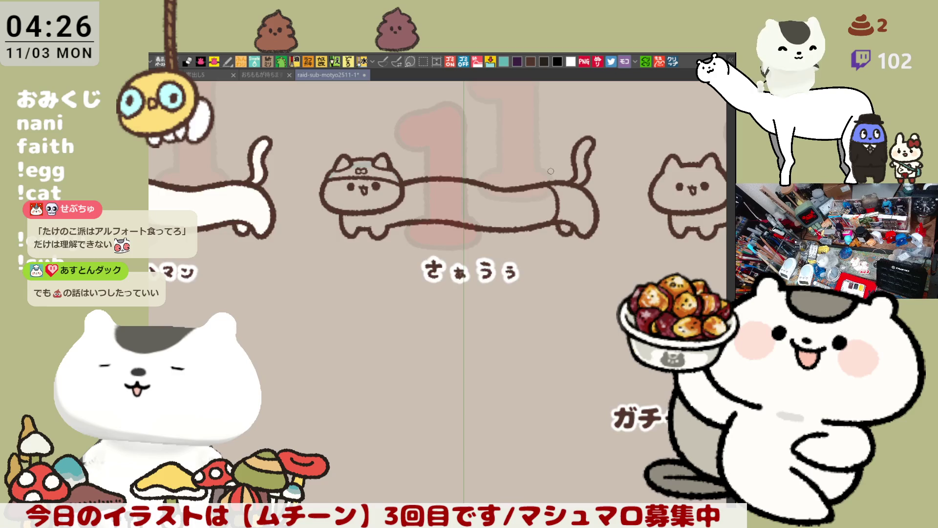
scroll(551, 171, up, 3)
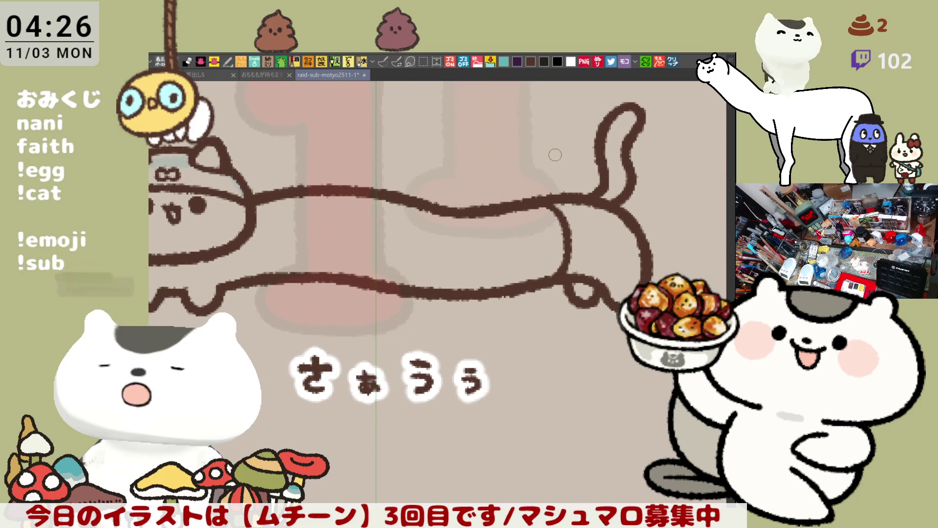
scroll(554, 154, down, 2)
scroll(299, 280, up, 2)
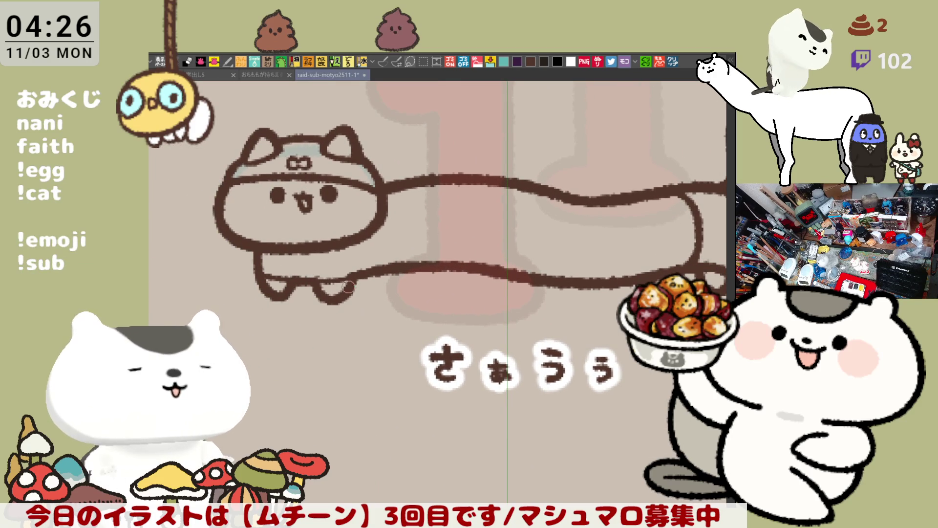
drag(370, 249, 409, 254)
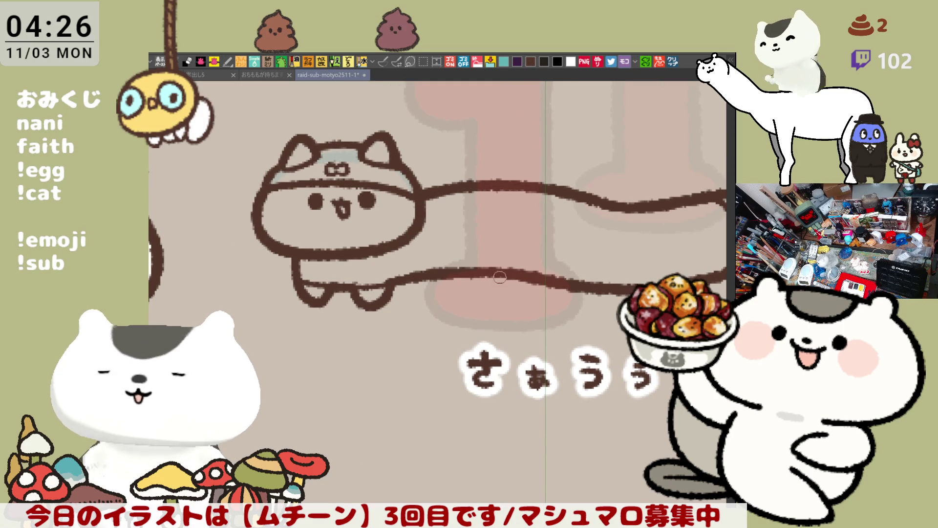
drag(440, 244, 332, 288)
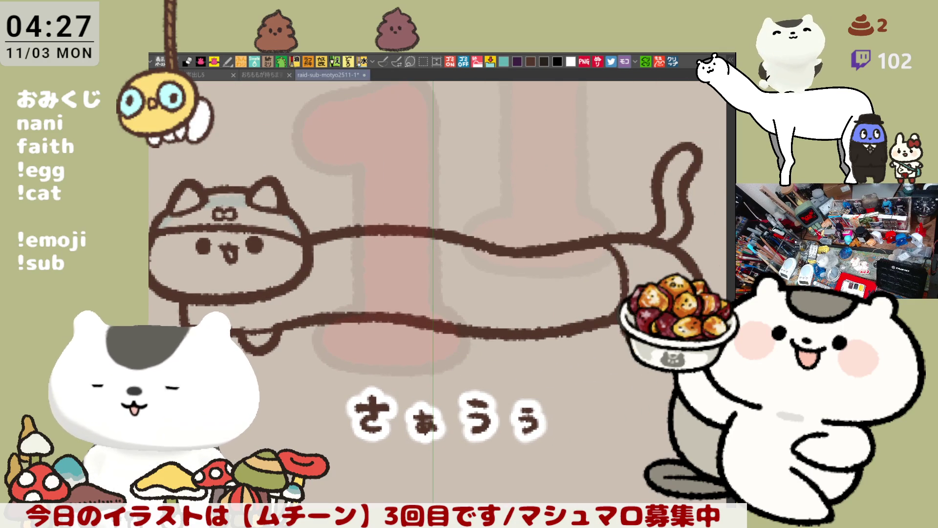
mouse_move(151, 210)
mouse_down()
mouse_move(239, 142)
mouse_move(611, 141)
mouse_up()
Fill the whole cat dark blue, then recolour its long body light green
mouse_move(674, 386)
mouse_down()
mouse_move(281, 385)
mouse_move(161, 294)
mouse_up()
mouse_move(152, 215)
mouse_down()
mouse_move(342, 127)
mouse_move(617, 287)
mouse_up()
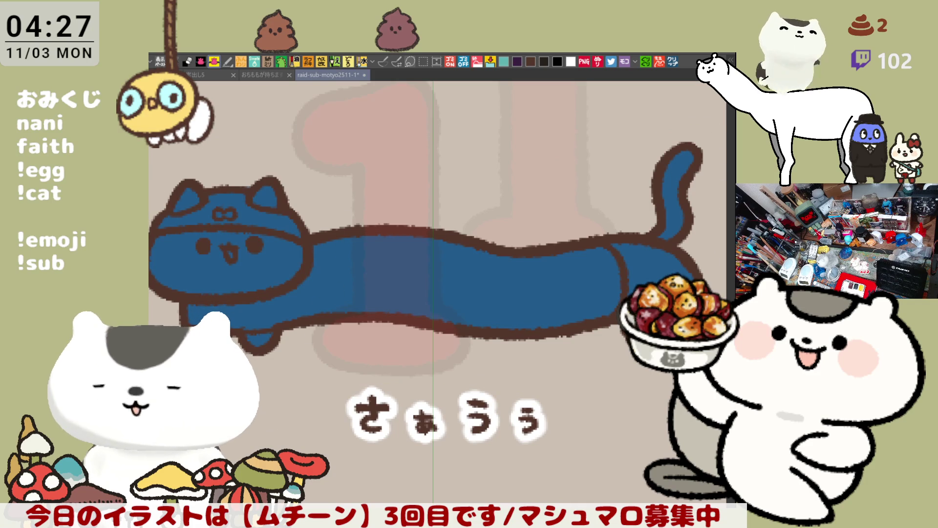
click(383, 61)
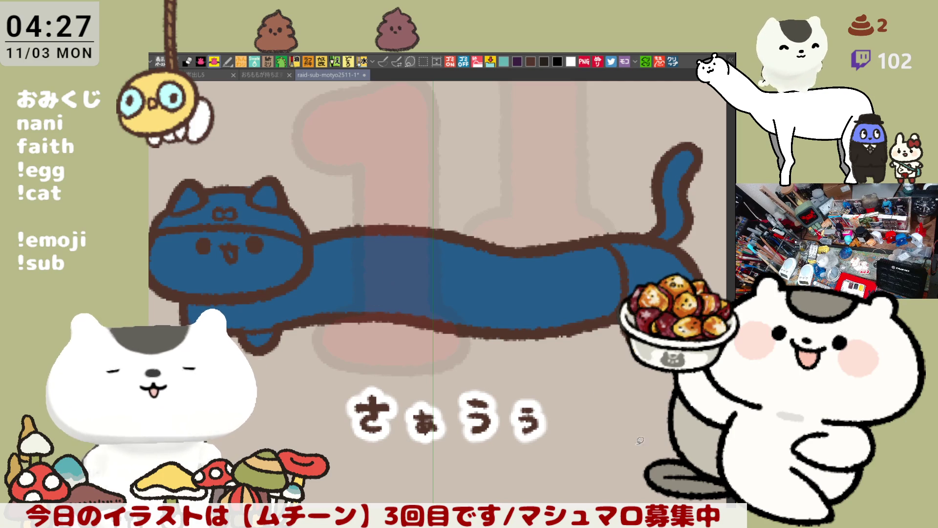
drag(464, 292, 414, 331)
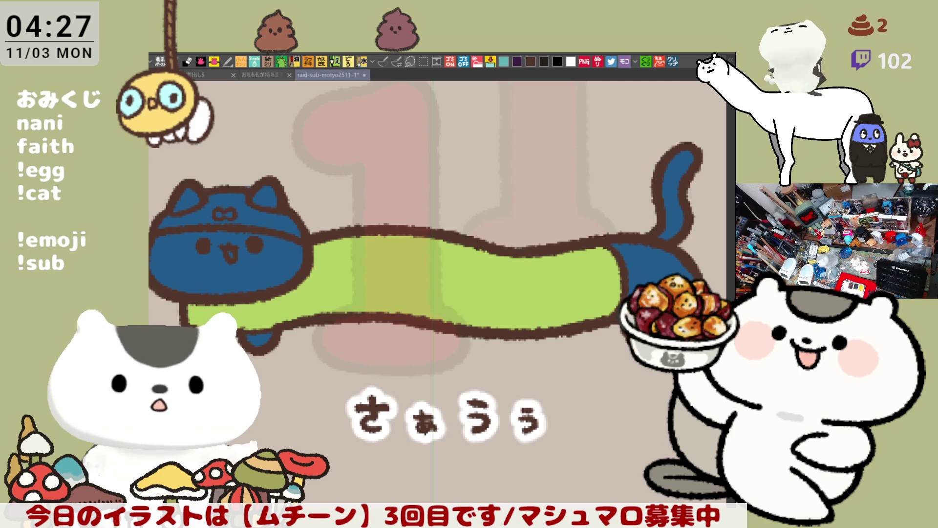
Fill the rear foot, tail, face and both ears white, and the rear end blue
drag(672, 268, 635, 274)
drag(687, 201, 670, 215)
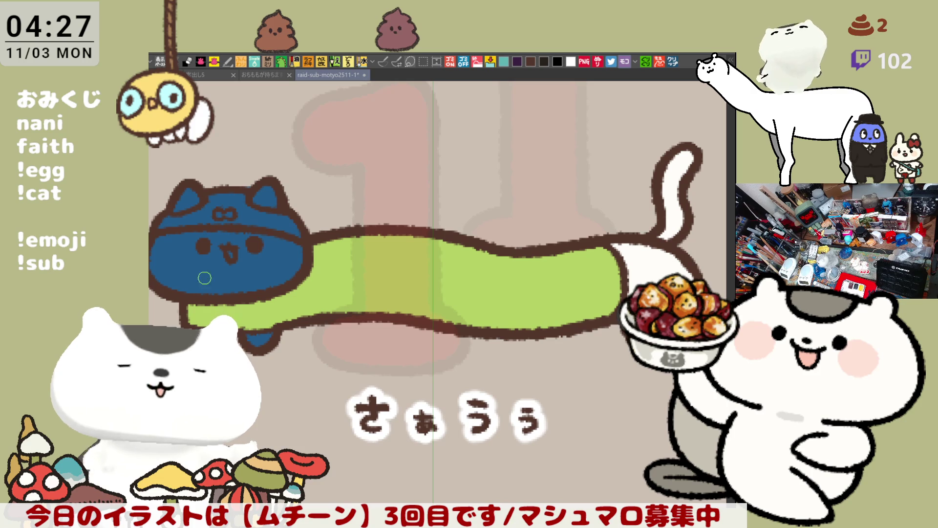
drag(277, 290, 276, 288)
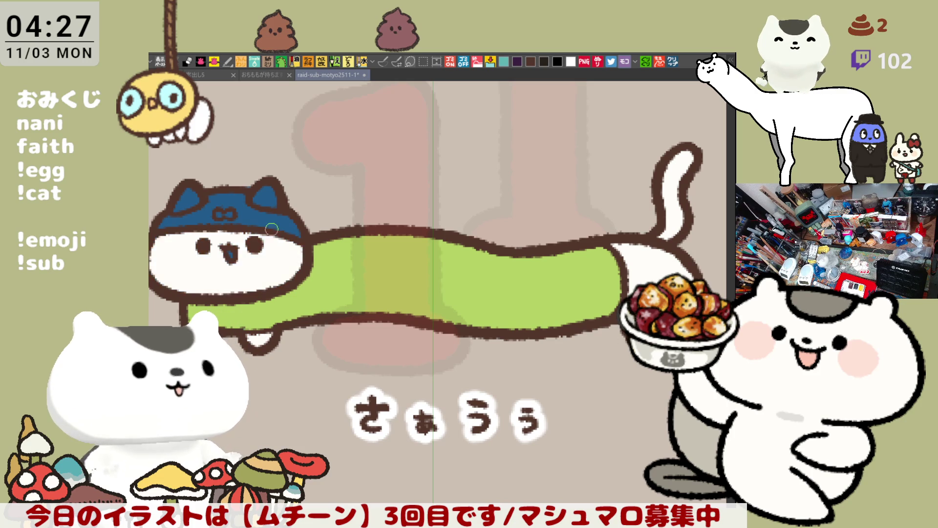
drag(276, 195, 272, 191)
drag(189, 192, 186, 195)
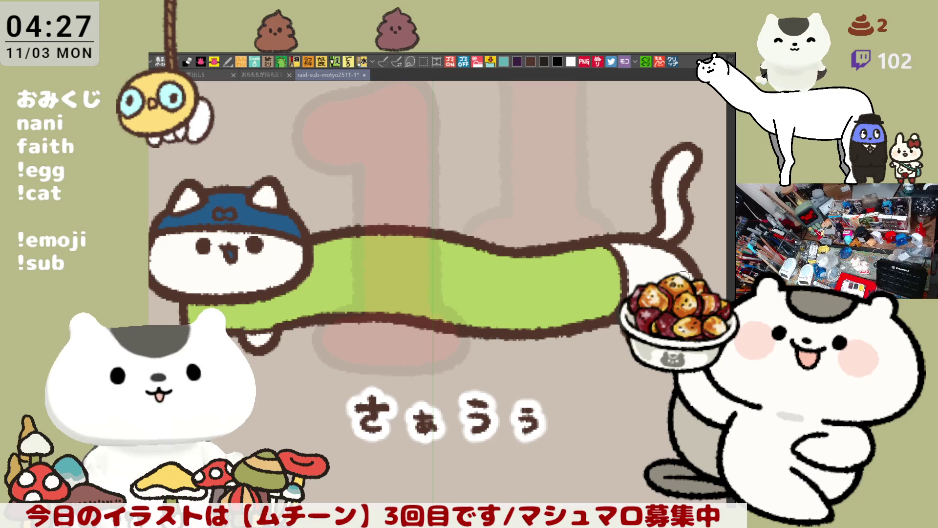
drag(683, 274, 680, 272)
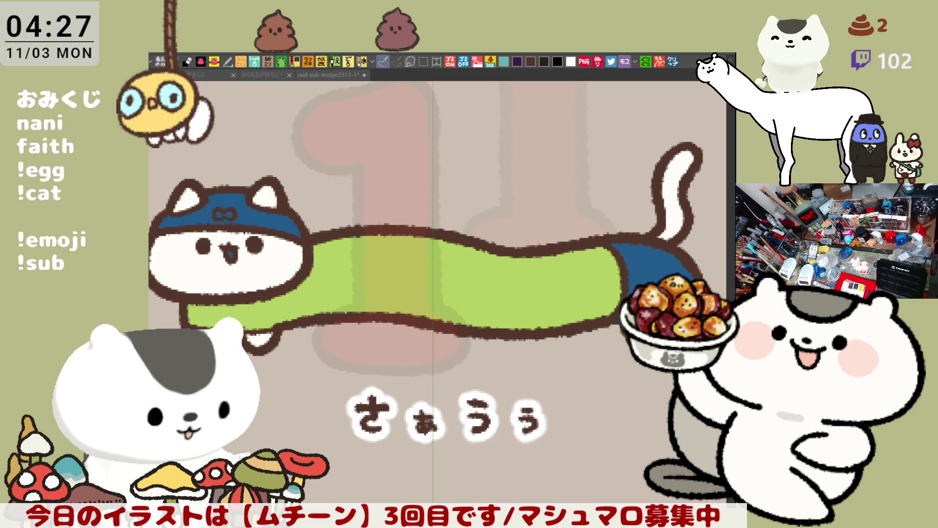
Turn the hat white, keeping the bow, and add light-blue stripes along its band and top
click(195, 215)
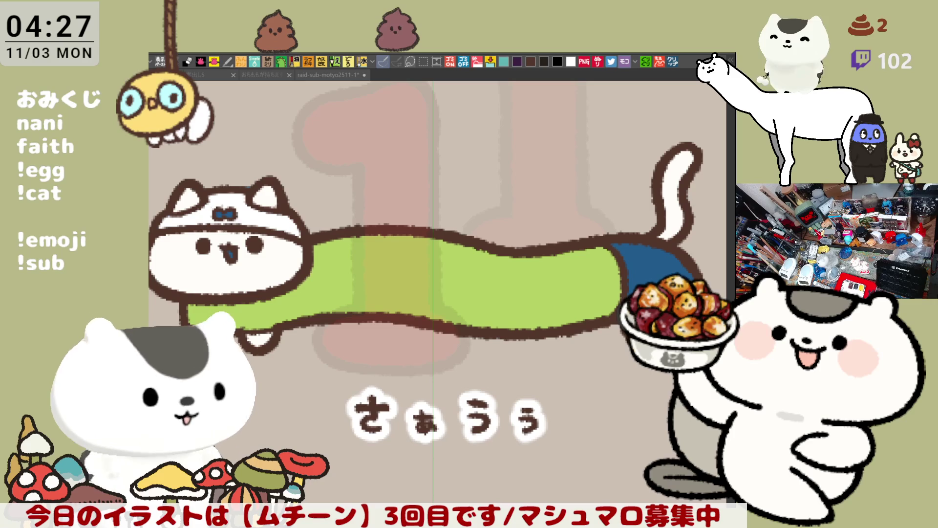
drag(157, 226, 284, 236)
key(ctrl+z)
mouse_move(155, 224)
mouse_down()
mouse_move(242, 224)
mouse_move(243, 216)
mouse_move(273, 225)
mouse_up()
mouse_move(198, 204)
mouse_down()
mouse_move(263, 209)
mouse_move(250, 195)
mouse_up()
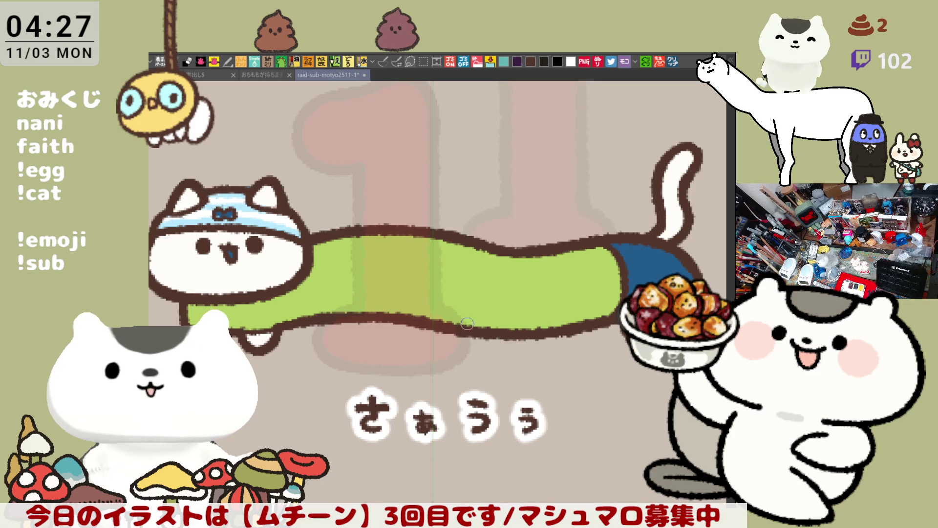
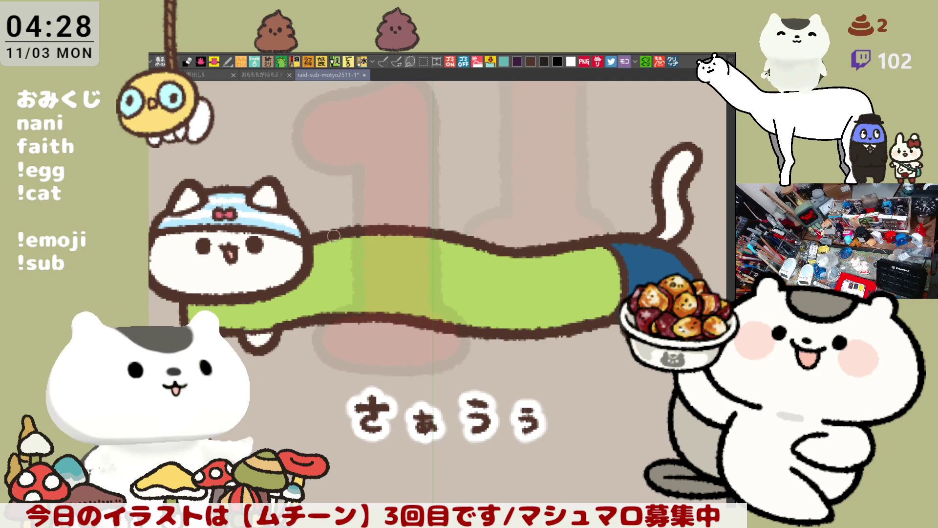
Fill the cat's right ear dark grey and add the dark band on the right side beneath the headband
drag(257, 243, 347, 218)
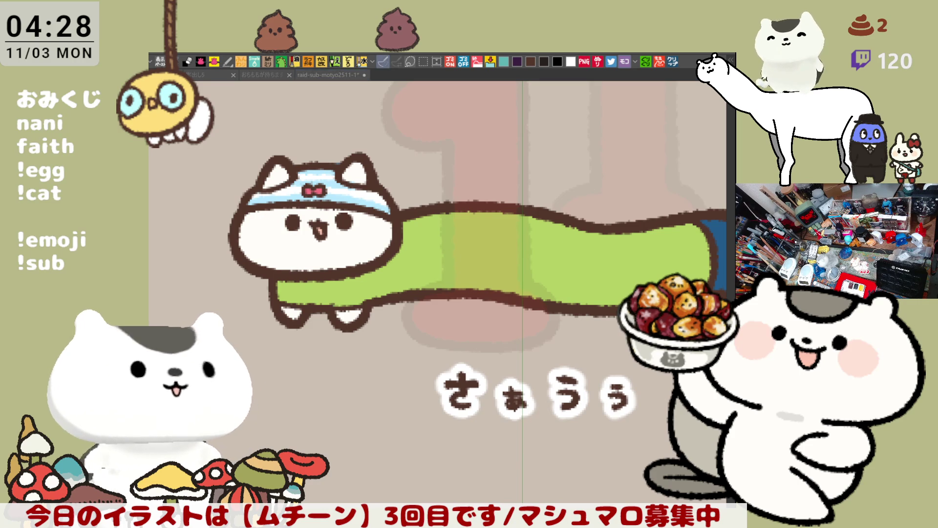
click(355, 174)
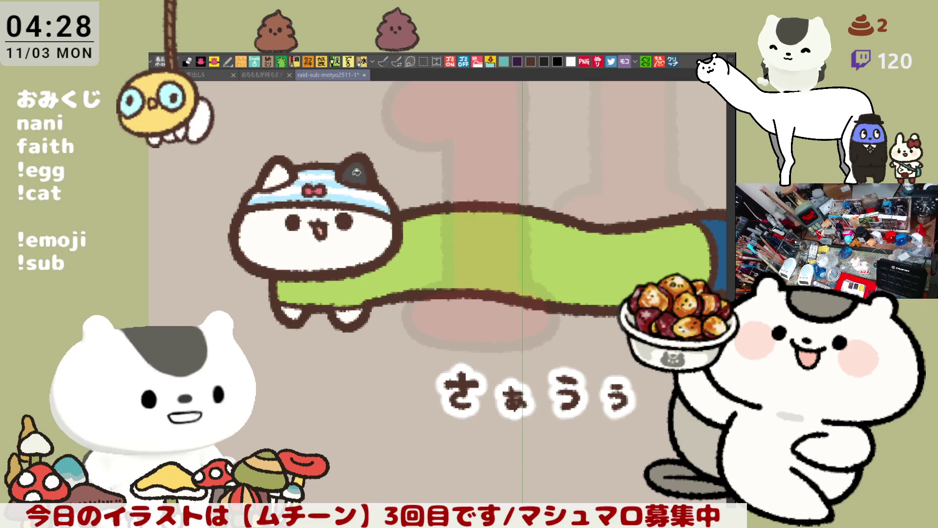
drag(344, 219, 395, 227)
click(365, 218)
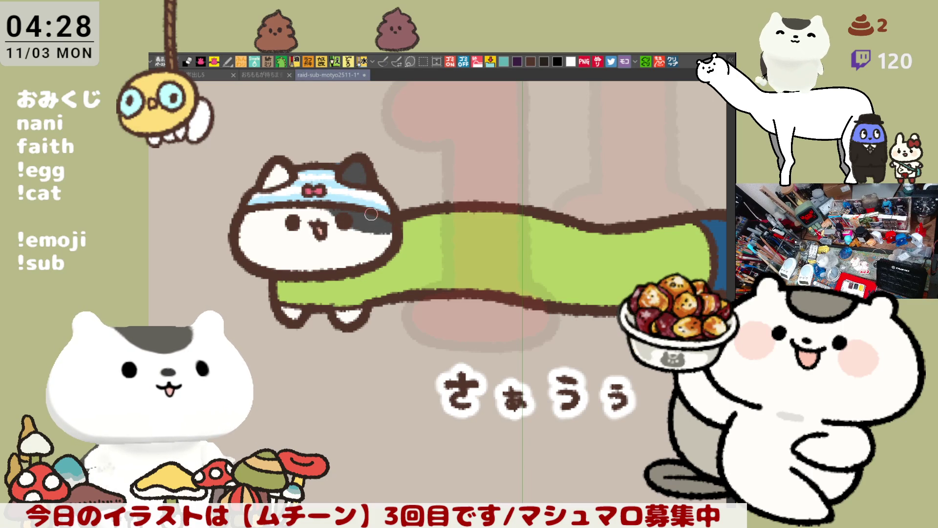
Fill the left ear dark grey and draw the dark band across the left cheek, redoing one stroke
click(276, 175)
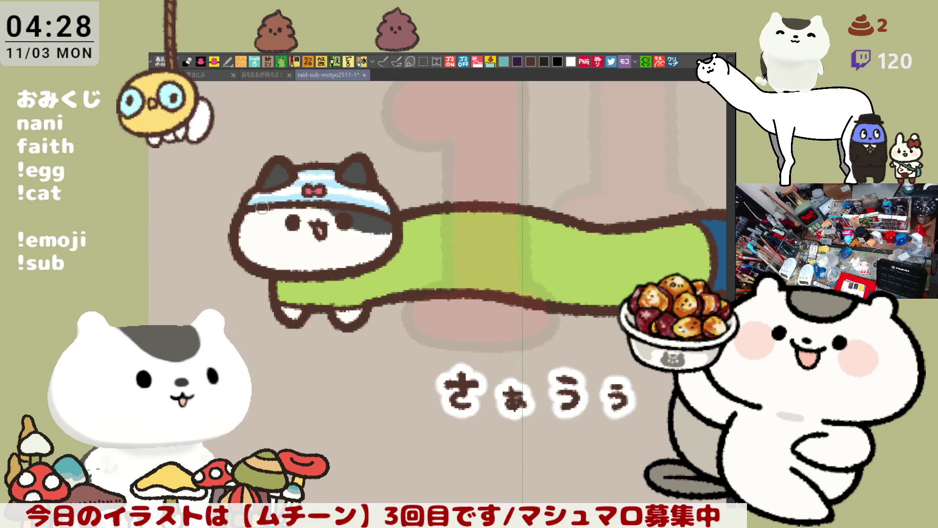
drag(243, 220, 317, 213)
key(ctrl+z)
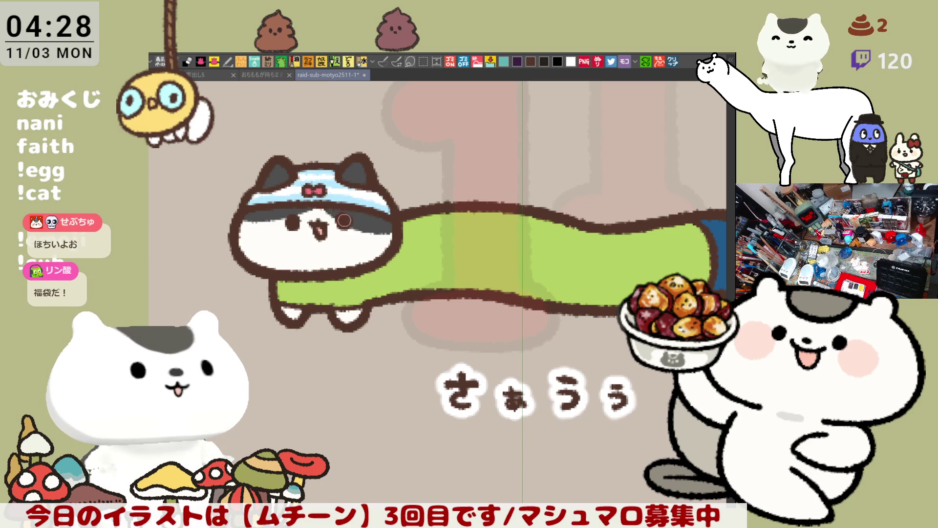
mouse_move(238, 222)
mouse_down()
mouse_move(323, 206)
mouse_move(369, 220)
mouse_move(244, 219)
mouse_move(309, 210)
mouse_move(254, 217)
mouse_move(381, 227)
mouse_move(271, 211)
mouse_up()
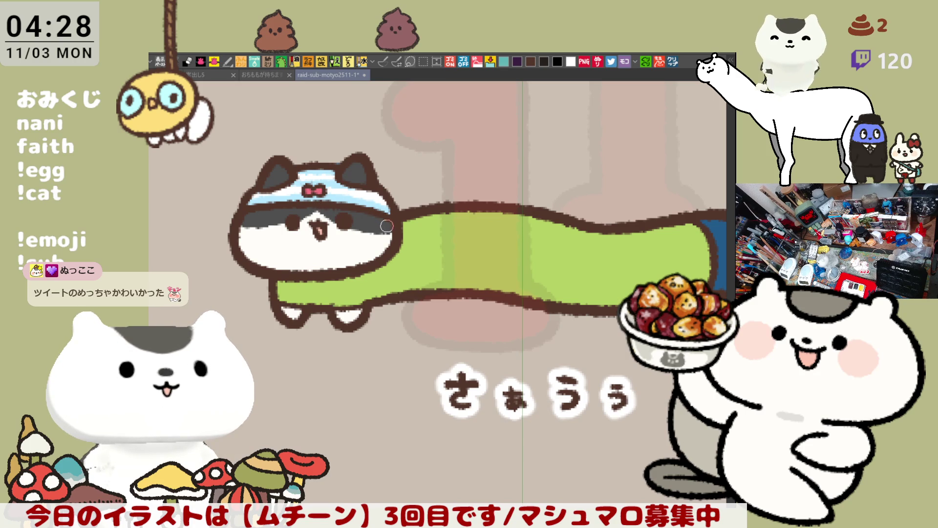
key(ctrl+minus)
key(ctrl+minus)
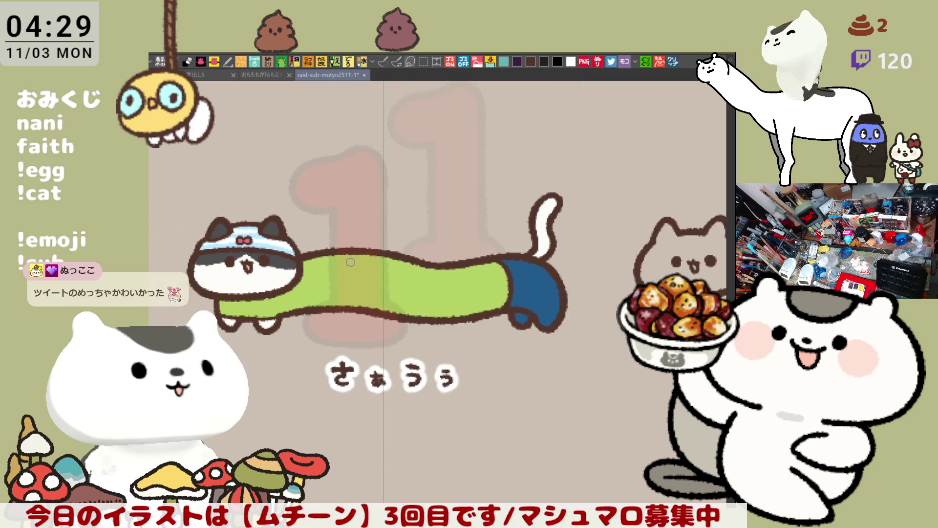
key(ctrl+minus)
key(ctrl+minus)
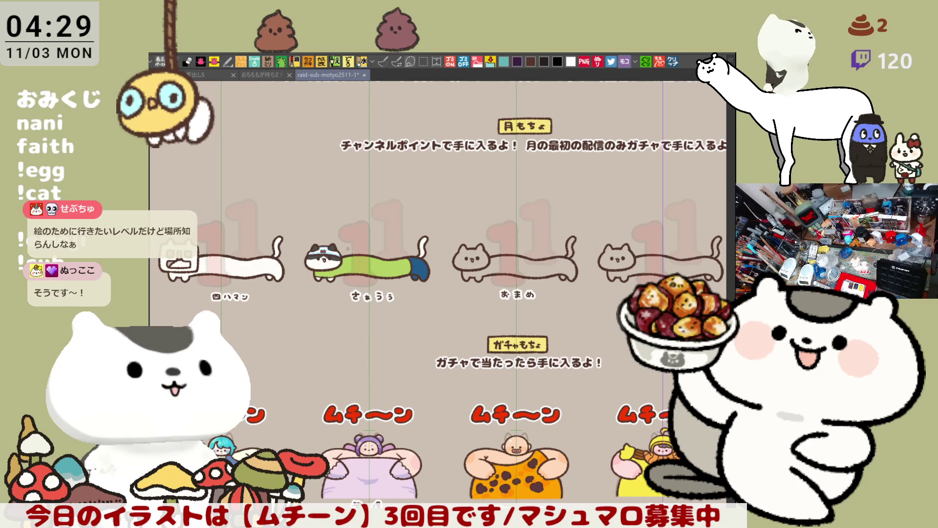
Paint round pink blush on the left and right cheeks, redoing the right blush that spilled onto the band
scroll(347, 248, up, 10)
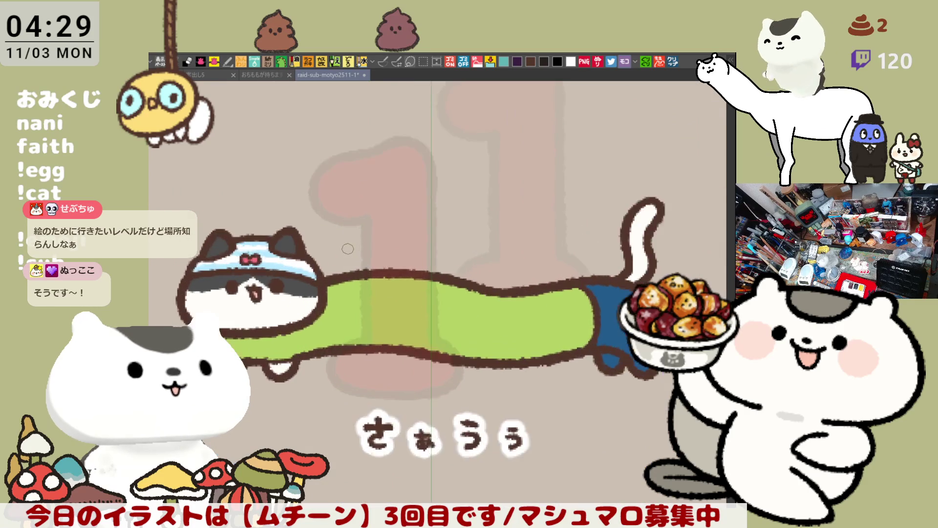
scroll(347, 247, up, 2)
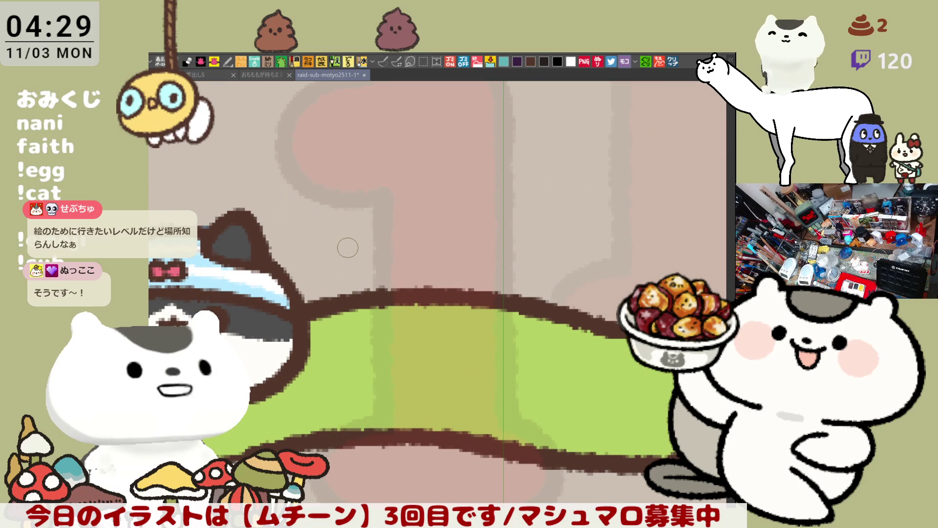
drag(348, 247, 516, 248)
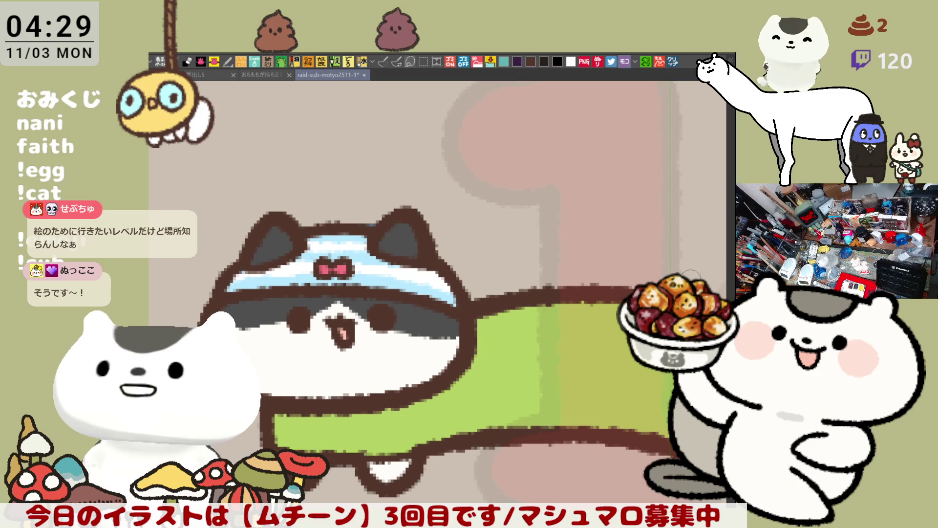
mouse_move(239, 328)
mouse_down()
mouse_move(281, 338)
mouse_move(259, 344)
mouse_up()
mouse_move(401, 337)
mouse_down()
mouse_move(410, 327)
mouse_move(437, 355)
mouse_move(420, 347)
mouse_move(439, 342)
mouse_up()
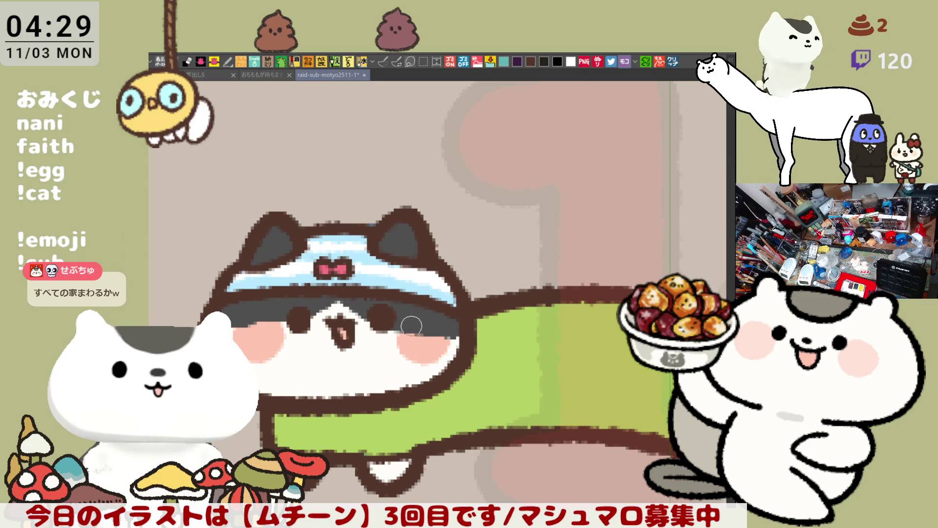
drag(411, 326, 443, 334)
key(ctrl+z)
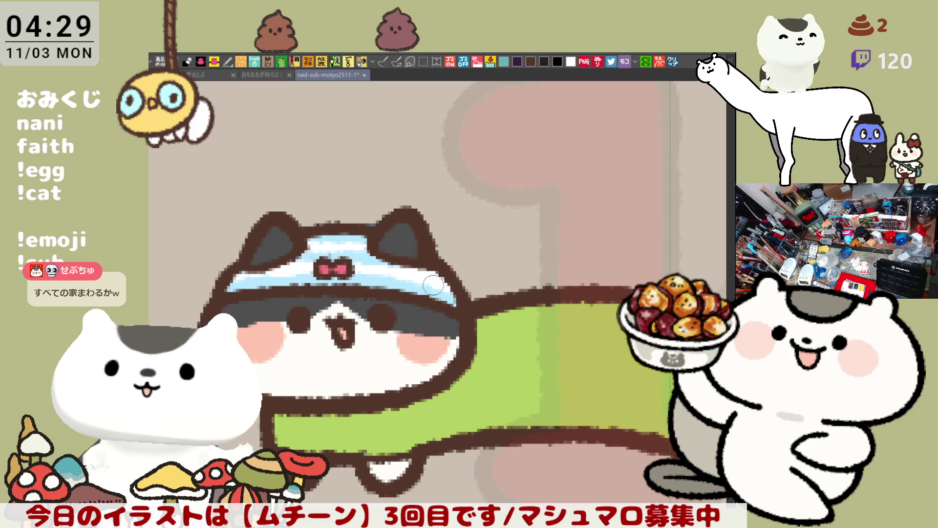
mouse_move(414, 327)
mouse_down()
mouse_move(452, 334)
mouse_move(406, 330)
mouse_move(447, 338)
mouse_up()
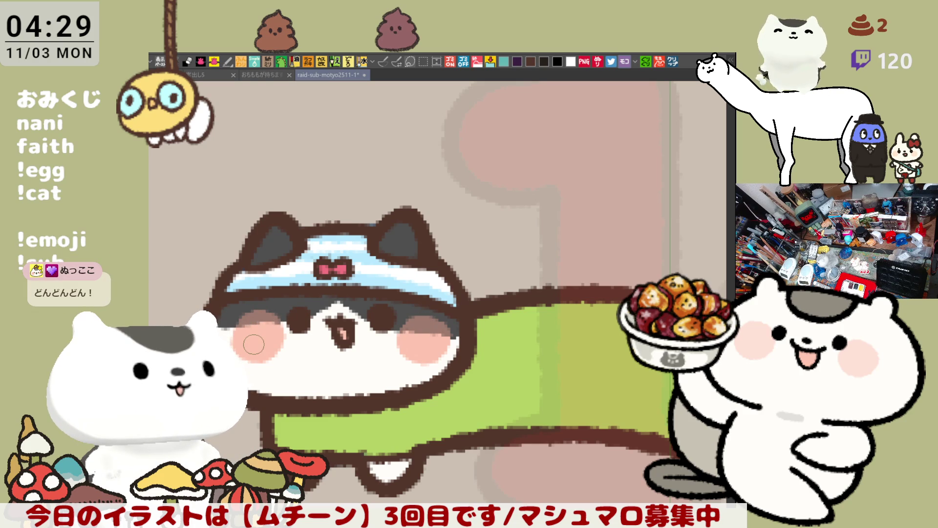
Zoom out over the sheet, pan across to the uncoloured おまめ cat outline and zoom in on it
scroll(253, 345, down, 8)
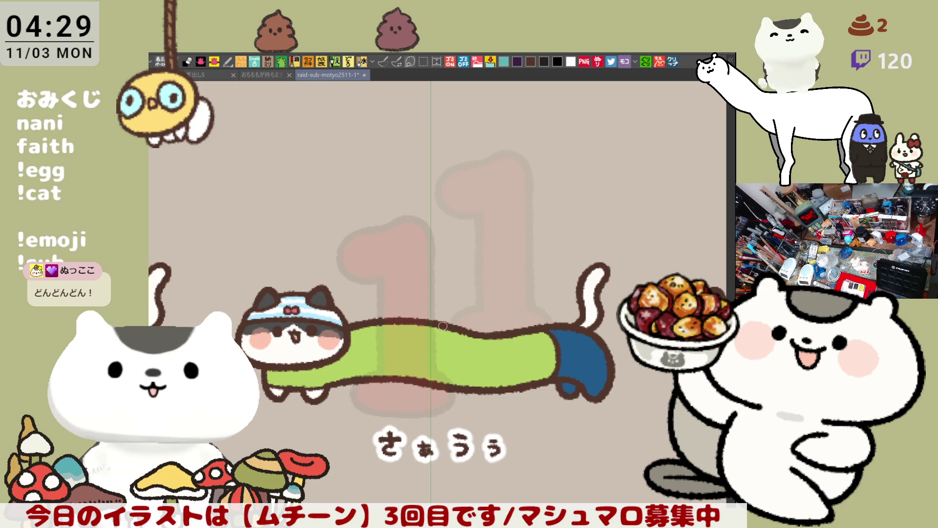
scroll(443, 325, down, 3)
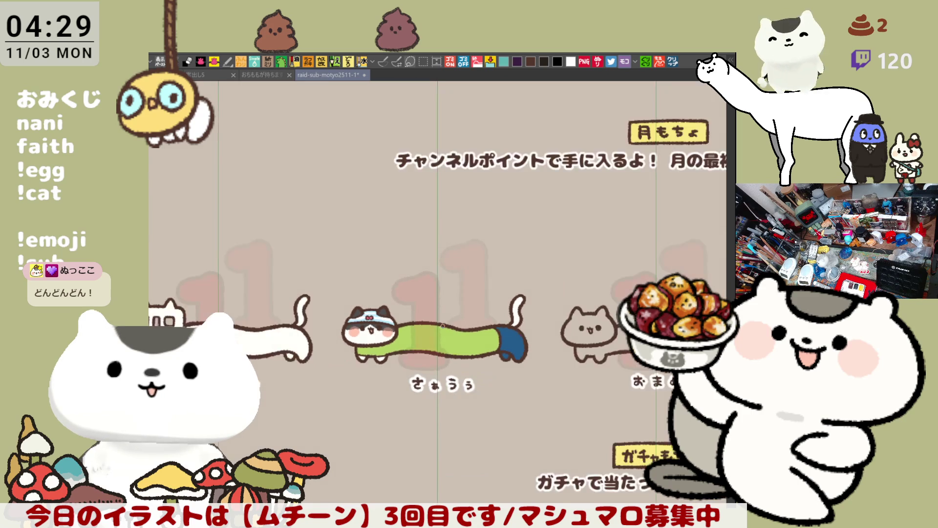
scroll(344, 292, up, 6)
scroll(344, 292, up, 5)
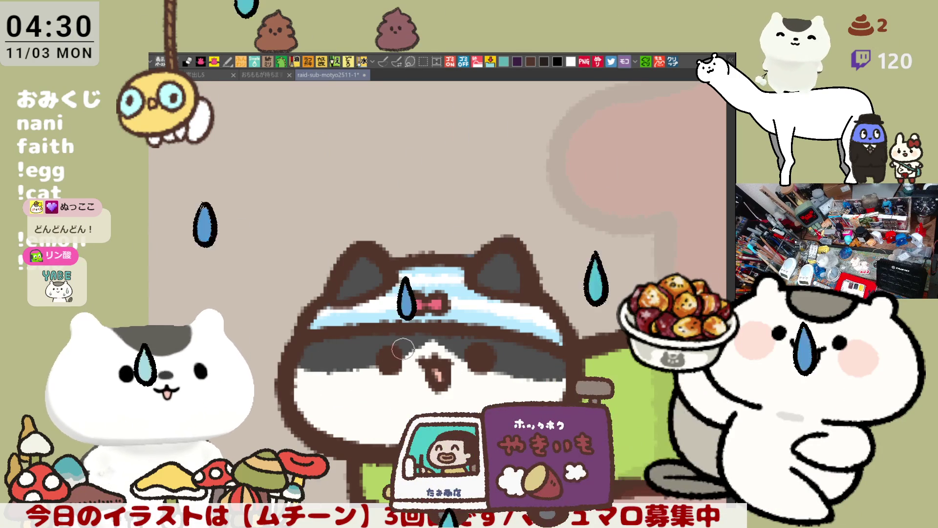
scroll(407, 349, down, 5)
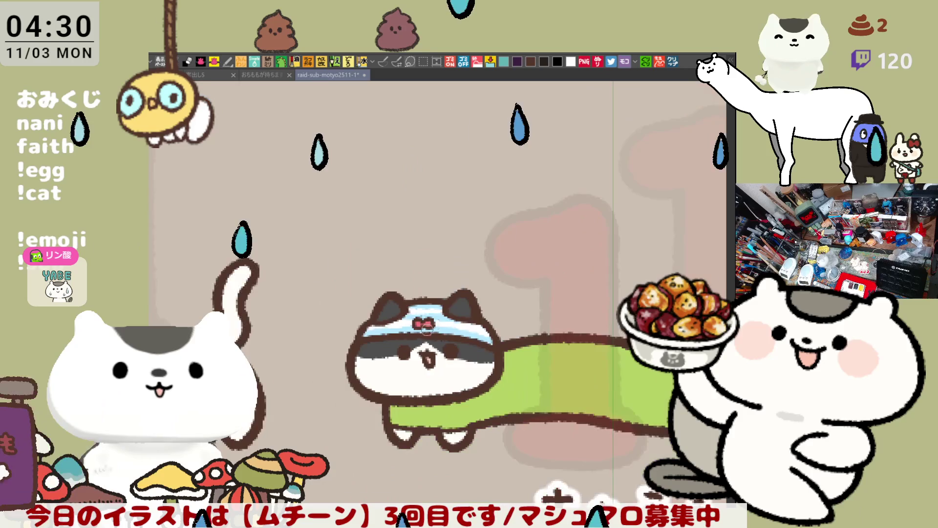
scroll(463, 293, down, 2)
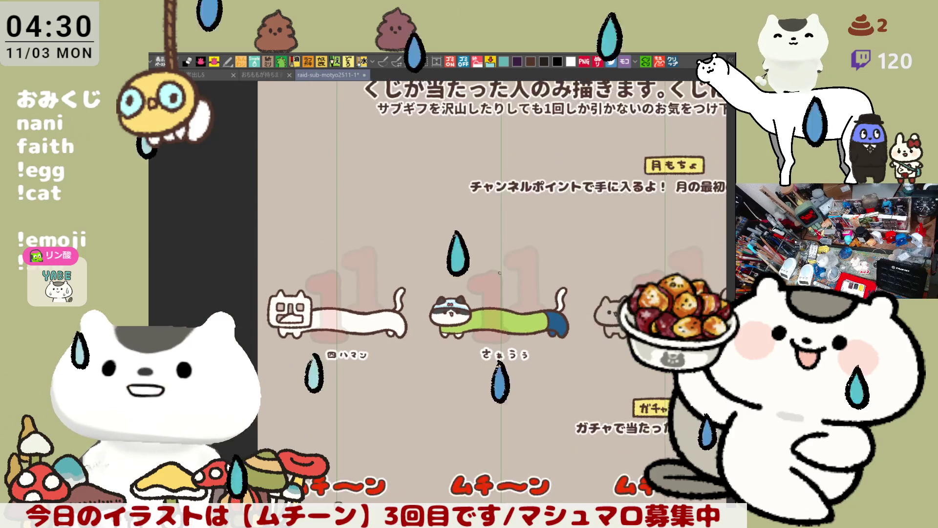
drag(565, 289, 465, 294)
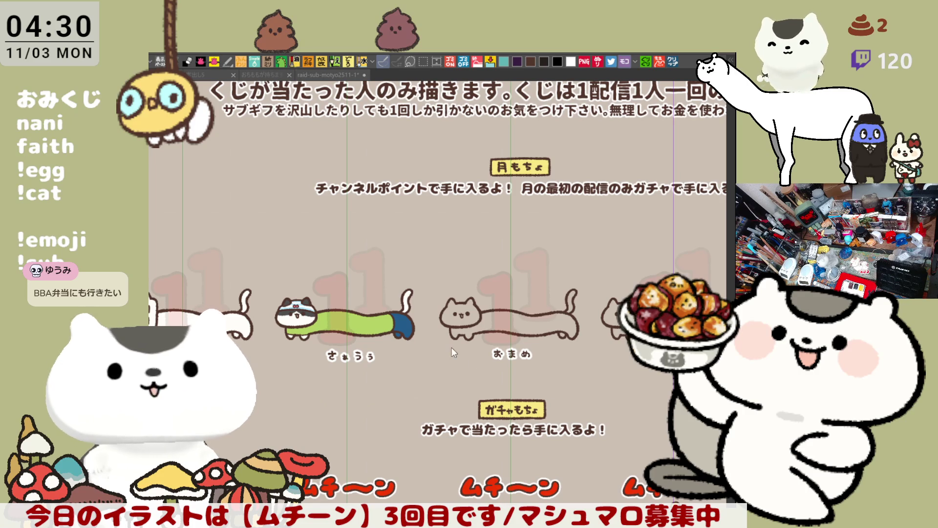
scroll(451, 348, up, 5)
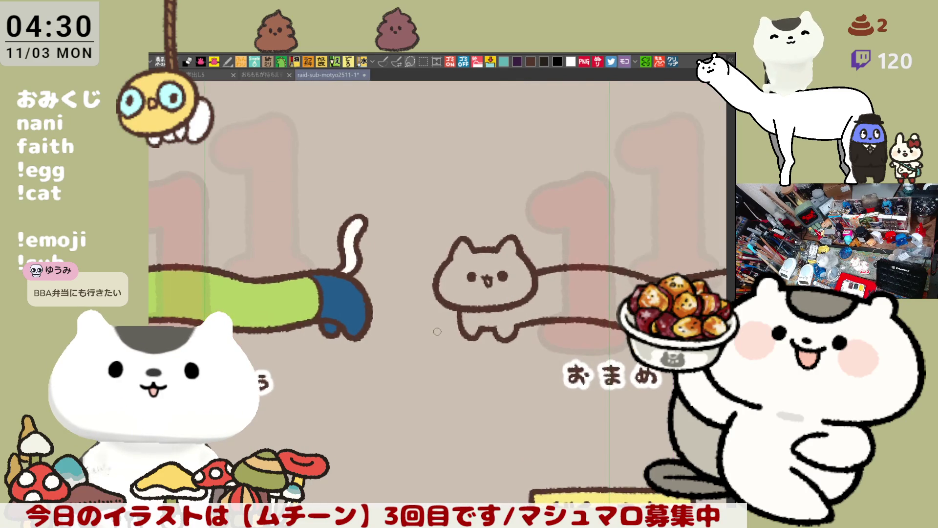
scroll(437, 331, up, 1)
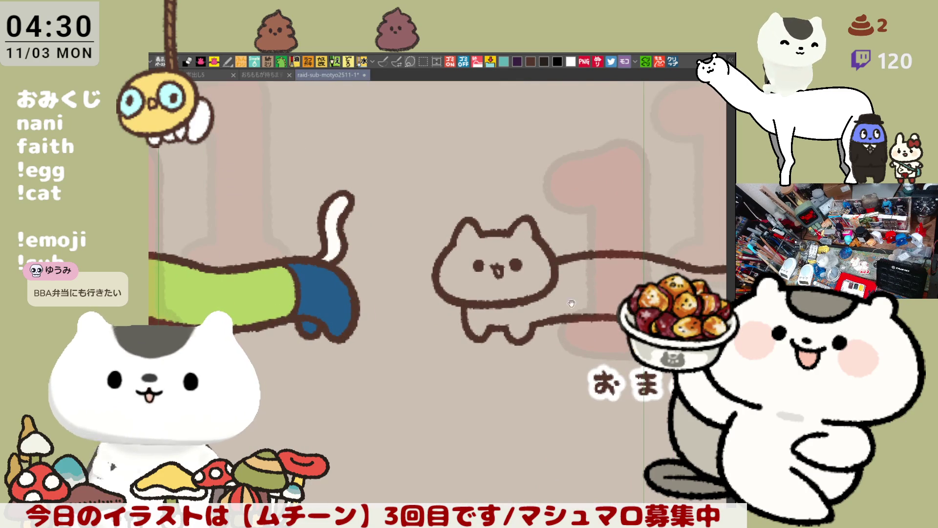
drag(571, 303, 415, 321)
key(p)
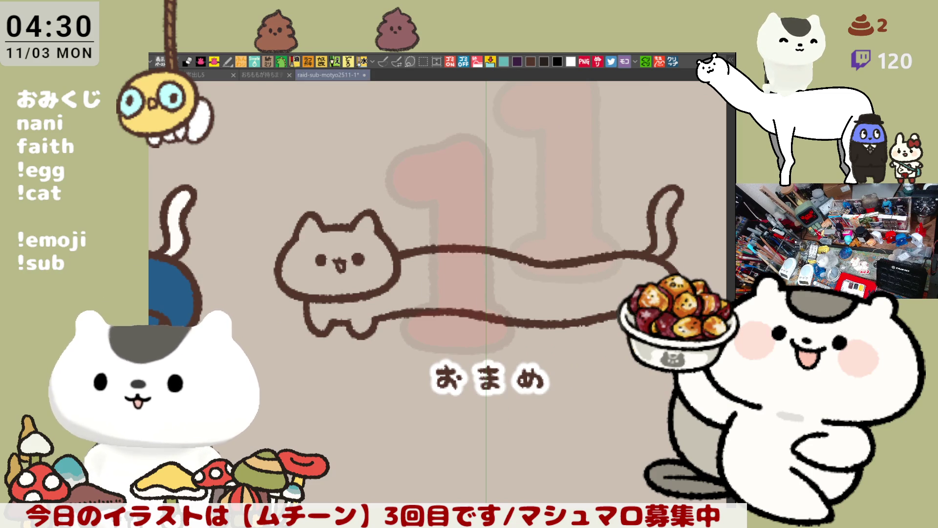
drag(483, 347, 535, 360)
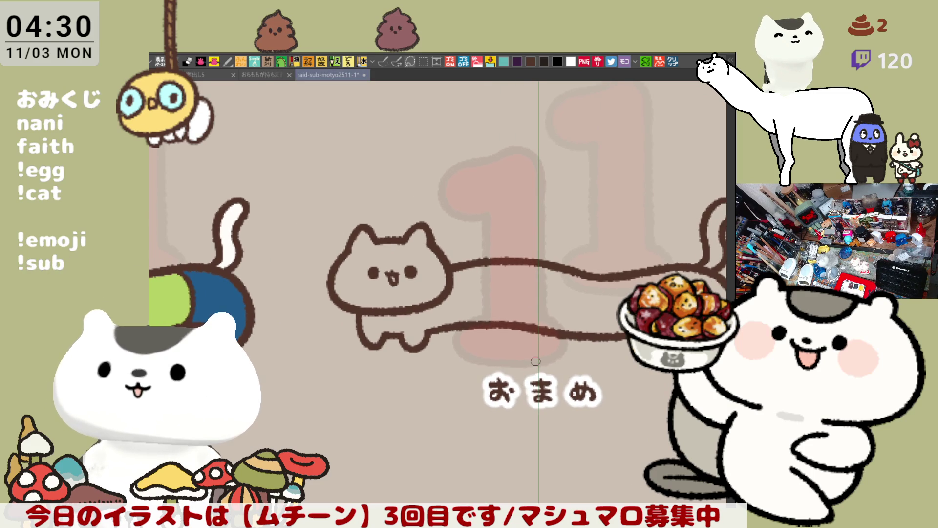
scroll(535, 360, up, 5)
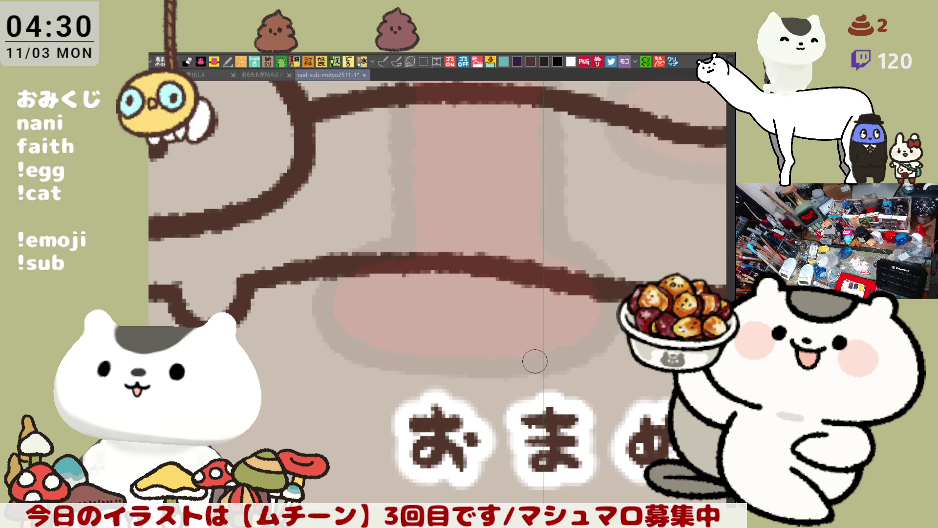
scroll(404, 213, up, 5)
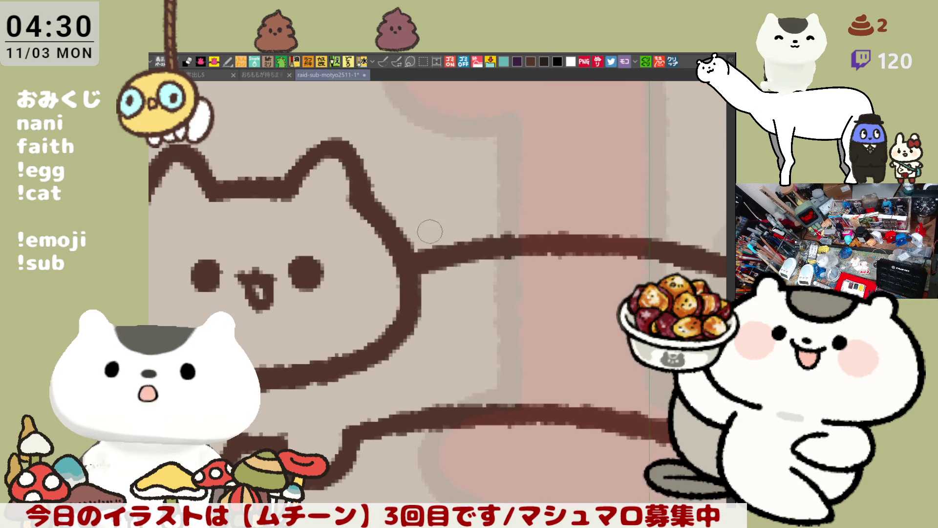
drag(355, 192, 427, 217)
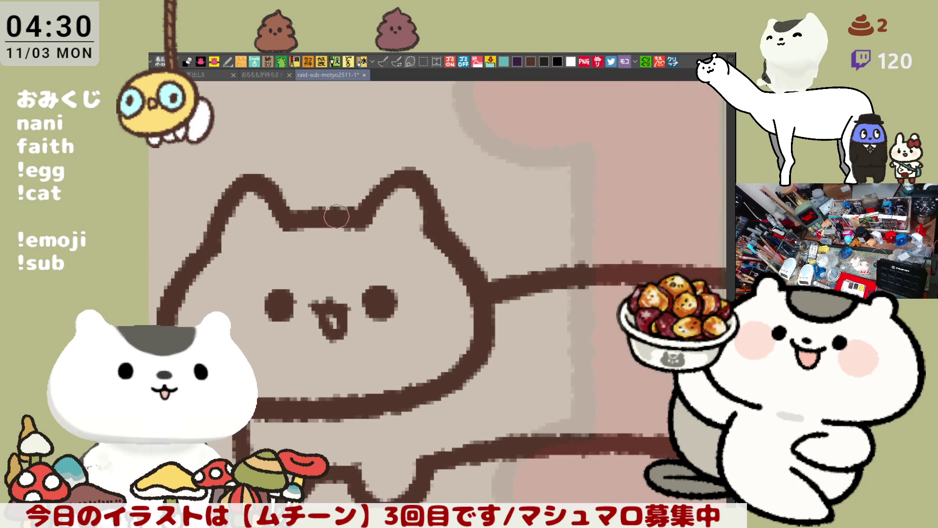
drag(306, 229, 327, 254)
key(ctrl+z)
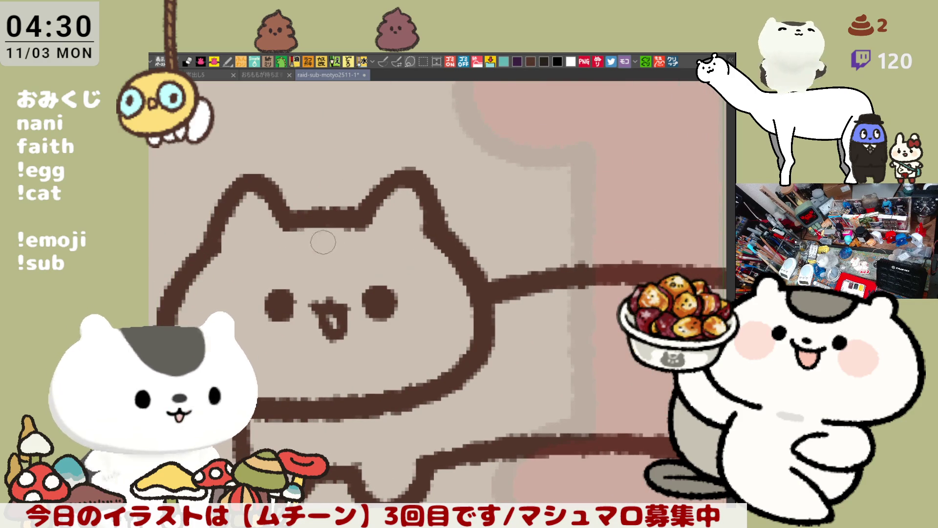
drag(410, 271, 350, 238)
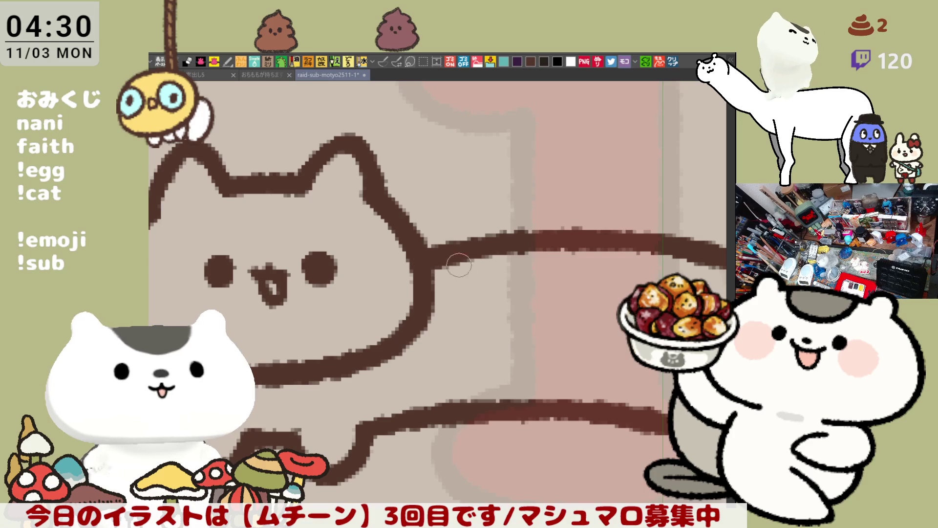
drag(424, 235, 449, 245)
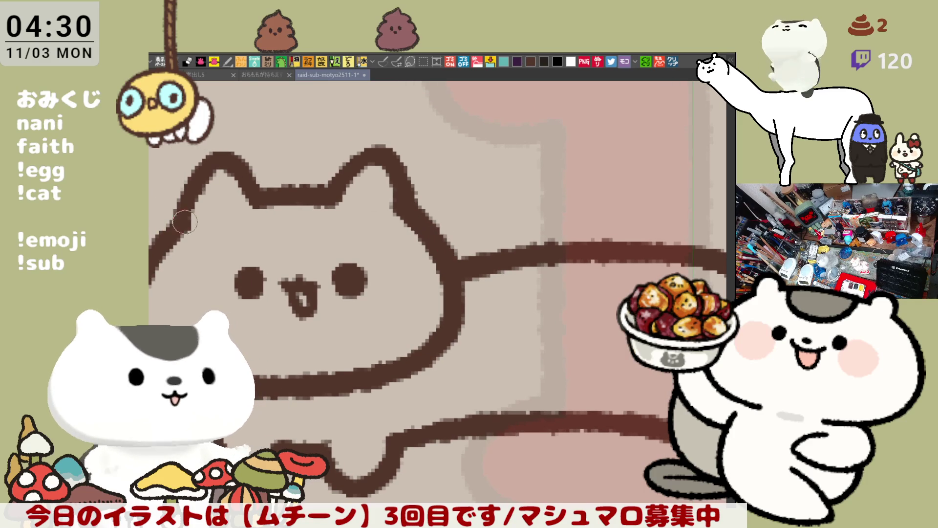
key(p)
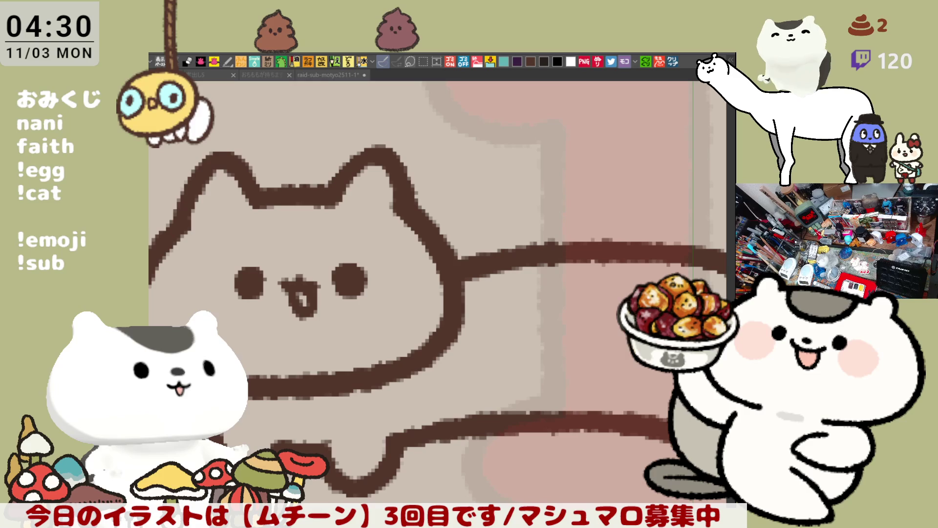
Draw a vertical line beneath the おまめ cat's chin, retrying until it sits right
mouse_move(438, 342)
mouse_down()
mouse_move(442, 420)
mouse_move(443, 412)
mouse_up()
key(ctrl+z)
key(ctrl+z)
drag(437, 325, 445, 420)
key(ctrl+z)
drag(451, 342, 446, 423)
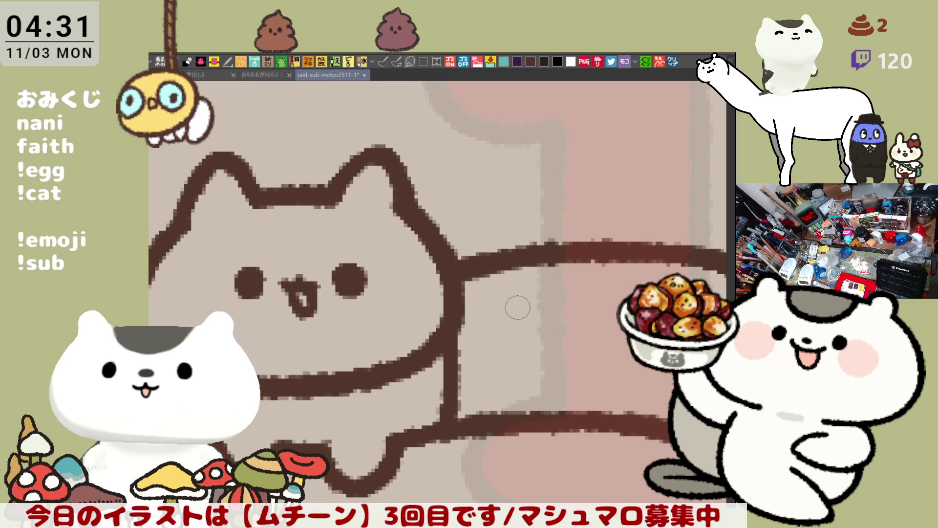
key(ctrl+z)
drag(453, 337, 448, 416)
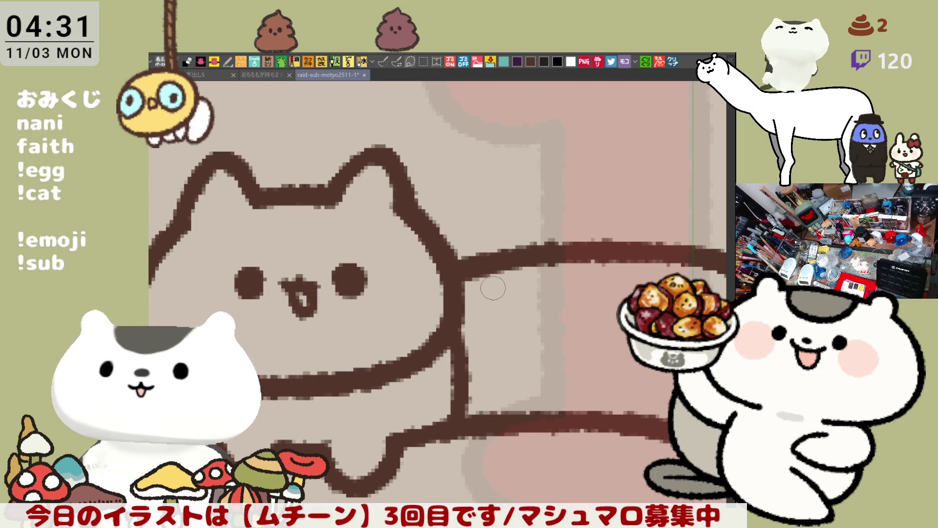
Draw the line running down the body beside the neck, redoing it several times
drag(488, 272, 491, 405)
key(ctrl+z)
drag(488, 271, 503, 425)
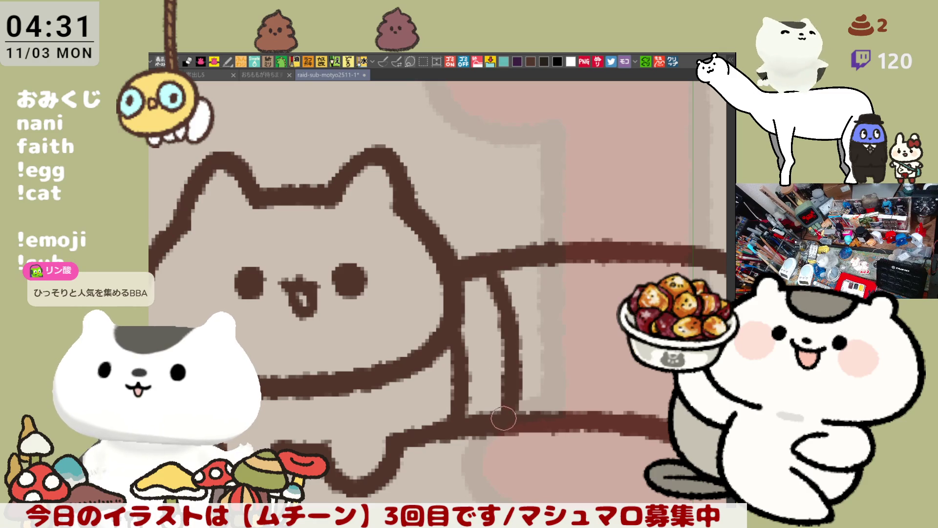
key(ctrl+z)
mouse_move(491, 256)
mouse_down()
mouse_move(508, 425)
mouse_move(519, 389)
mouse_move(515, 413)
mouse_up()
key(ctrl+z)
key(ctrl+z)
drag(495, 258, 508, 417)
key(ctrl+z)
mouse_move(486, 264)
mouse_down()
mouse_move(513, 336)
mouse_move(516, 430)
mouse_move(503, 287)
mouse_move(504, 419)
mouse_up()
key(ctrl+z)
key(ctrl+z)
mouse_move(483, 261)
mouse_down()
mouse_move(505, 317)
mouse_move(510, 425)
mouse_up()
key(ctrl+z)
drag(482, 258, 509, 424)
key(ctrl+z)
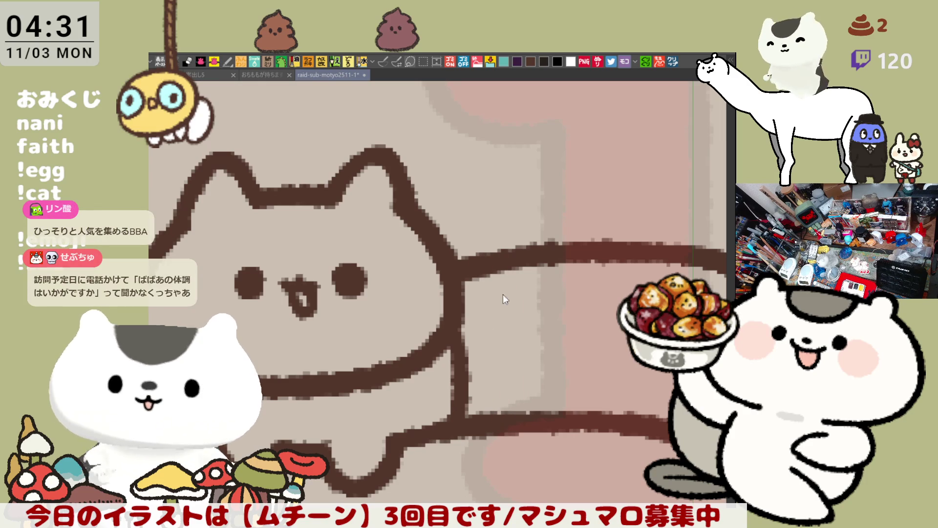
drag(488, 272, 511, 415)
key(ctrl+z)
drag(488, 271, 510, 427)
key(ctrl+z)
Draw the curved neck line down the body behind the head, then flip the canvas view back to normal
scroll(513, 424, down, 3)
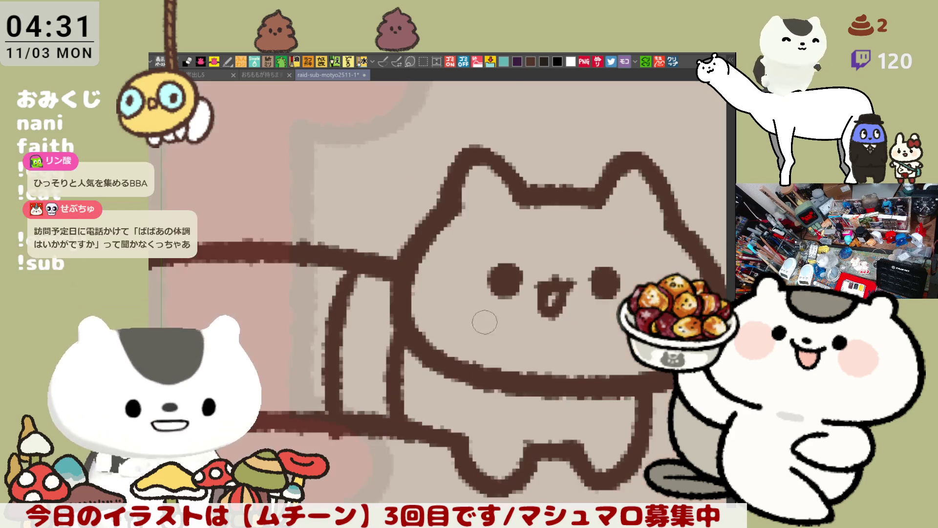
scroll(439, 341, up, 3)
drag(440, 288, 425, 425)
key(ctrl+z)
drag(442, 286, 428, 424)
key(ctrl+z)
mouse_move(442, 287)
mouse_down()
mouse_move(415, 347)
mouse_move(426, 425)
mouse_up()
key(ctrl+z)
drag(439, 291, 424, 419)
key(ctrl+z)
mouse_move(440, 291)
mouse_down()
mouse_move(419, 360)
mouse_move(426, 424)
mouse_up()
key(ctrl+z)
mouse_move(436, 274)
mouse_down()
mouse_move(428, 425)
mouse_move(413, 410)
mouse_move(418, 425)
mouse_up()
key(ctrl+z)
key(ctrl+z)
drag(433, 281, 420, 424)
key(ctrl+z)
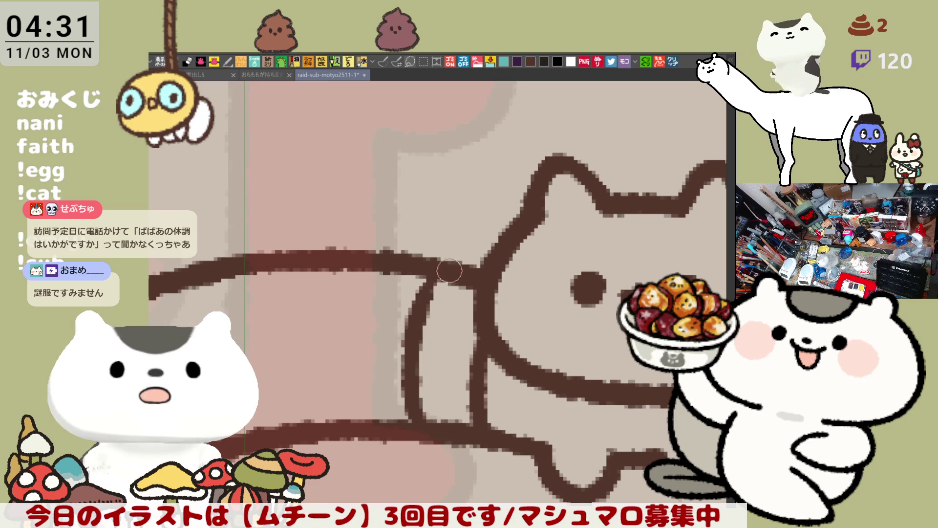
key(ctrl+z)
mouse_move(442, 276)
mouse_down()
mouse_move(413, 307)
mouse_move(428, 293)
mouse_move(417, 317)
mouse_up()
key(ctrl+z)
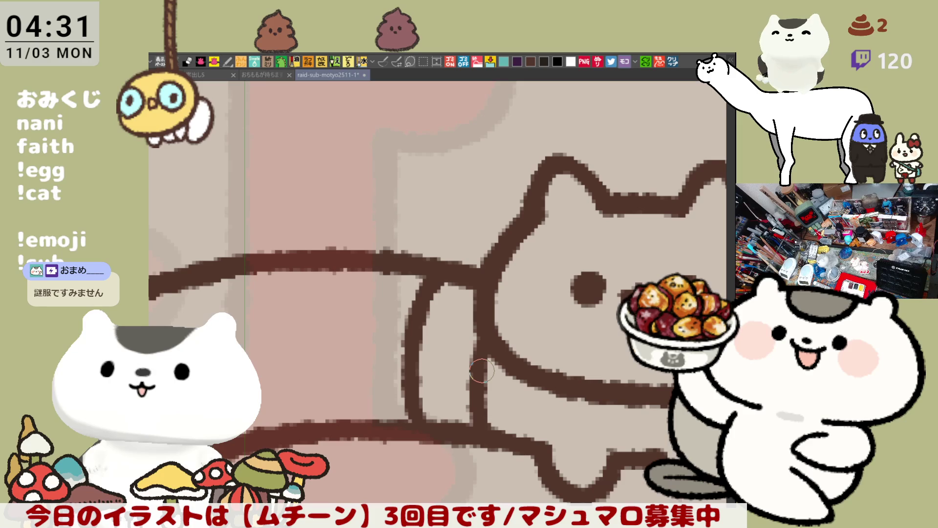
key(h)
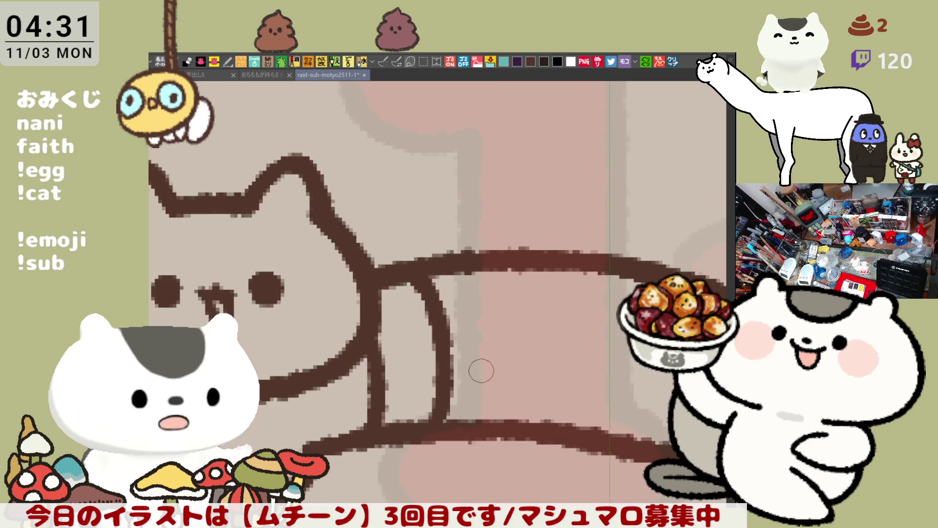
scroll(481, 370, down, 5)
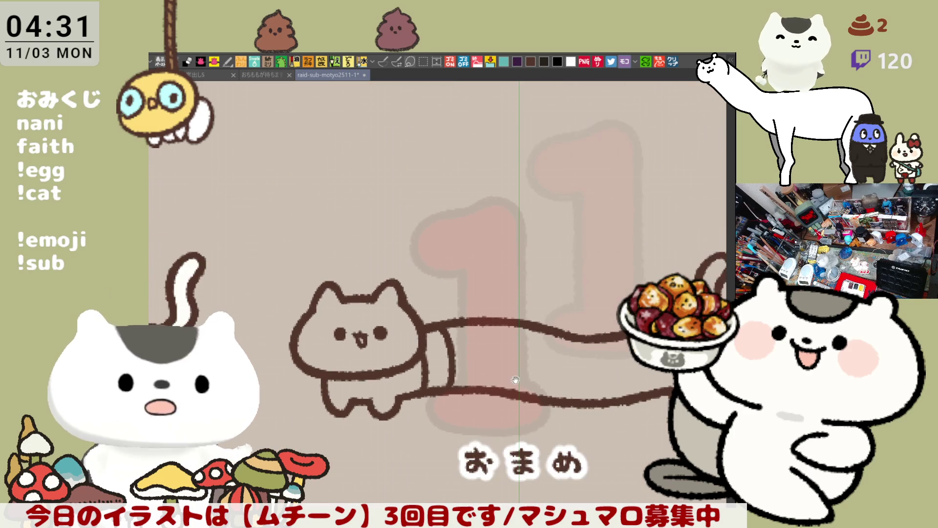
scroll(394, 358, down, 4)
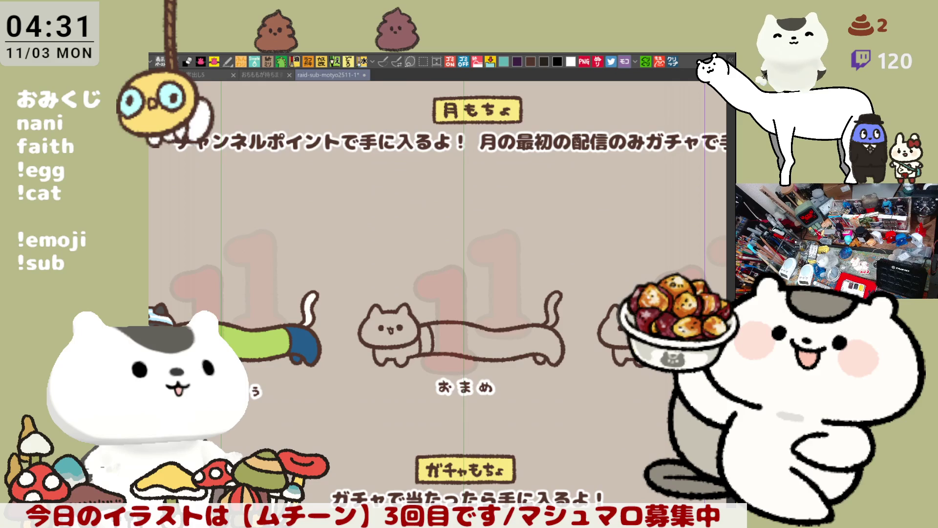
scroll(509, 334, up, 4)
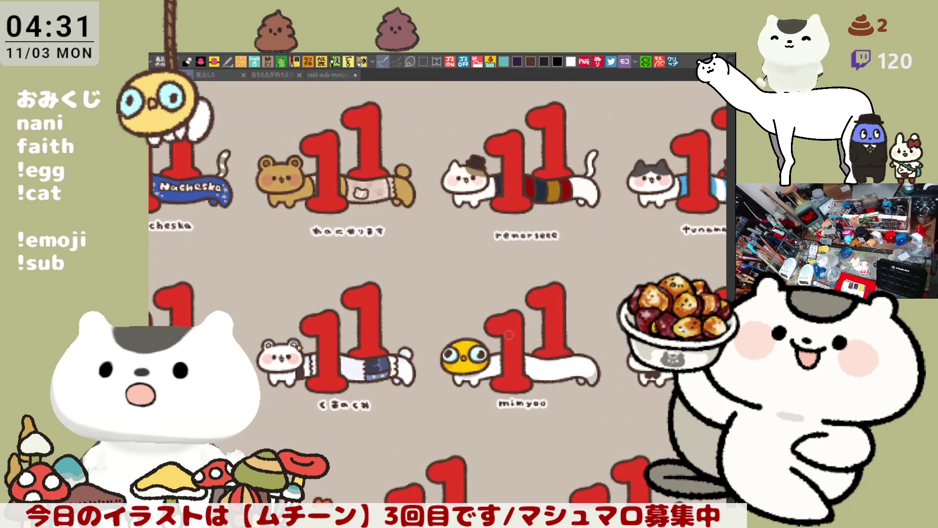
scroll(460, 313, up, 2)
scroll(381, 279, up, 2)
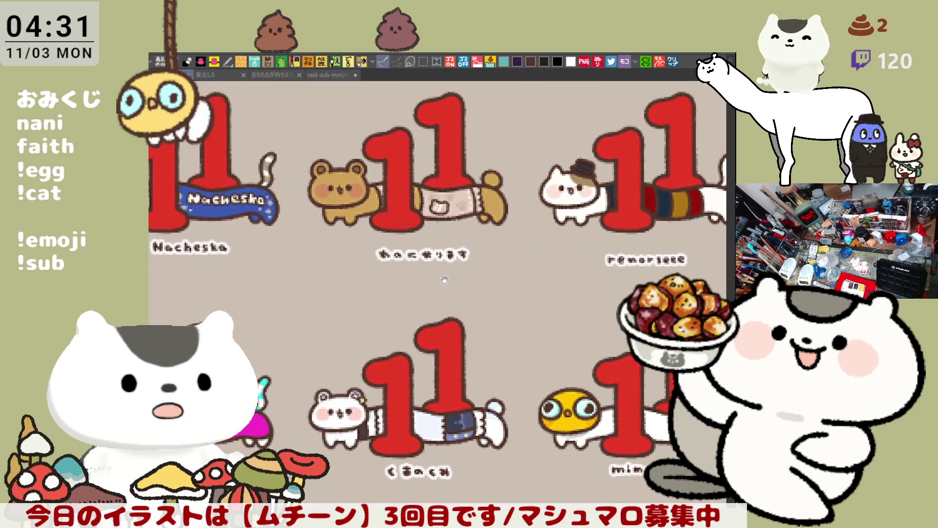
drag(299, 245, 352, 267)
scroll(351, 266, down, 3)
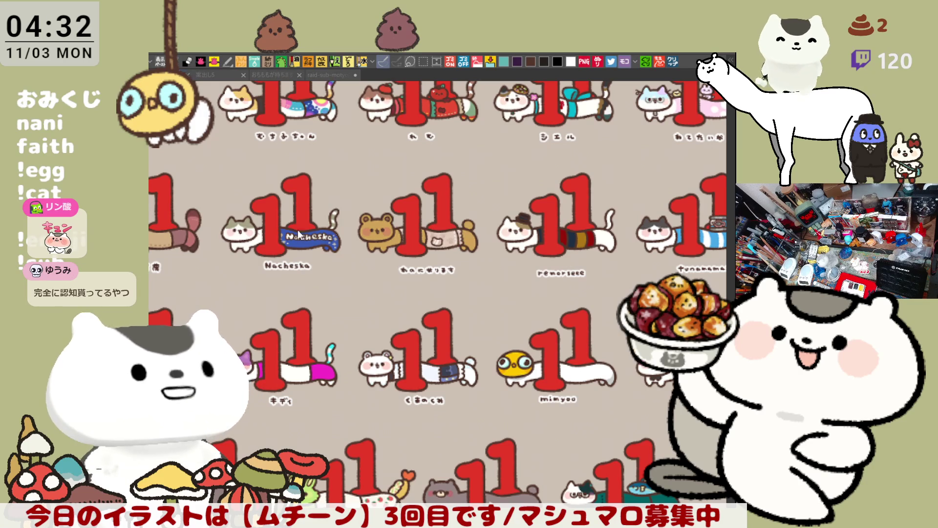
click(331, 74)
mouse_move(404, 329)
mouse_down()
mouse_move(467, 308)
mouse_move(446, 276)
mouse_move(446, 297)
mouse_move(475, 309)
mouse_move(459, 201)
mouse_up()
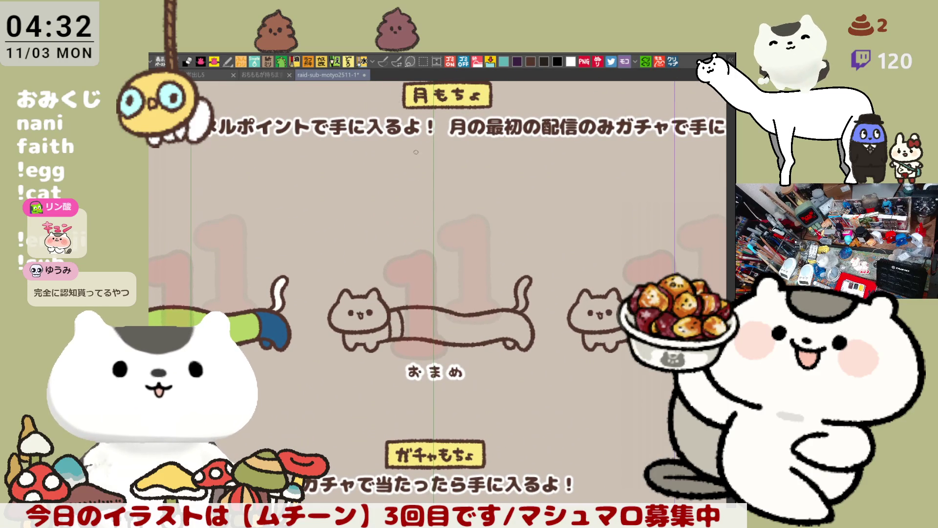
Draw two vertical stripe lines side by side across the cat's body
drag(416, 152, 414, 290)
scroll(414, 289, up, 2)
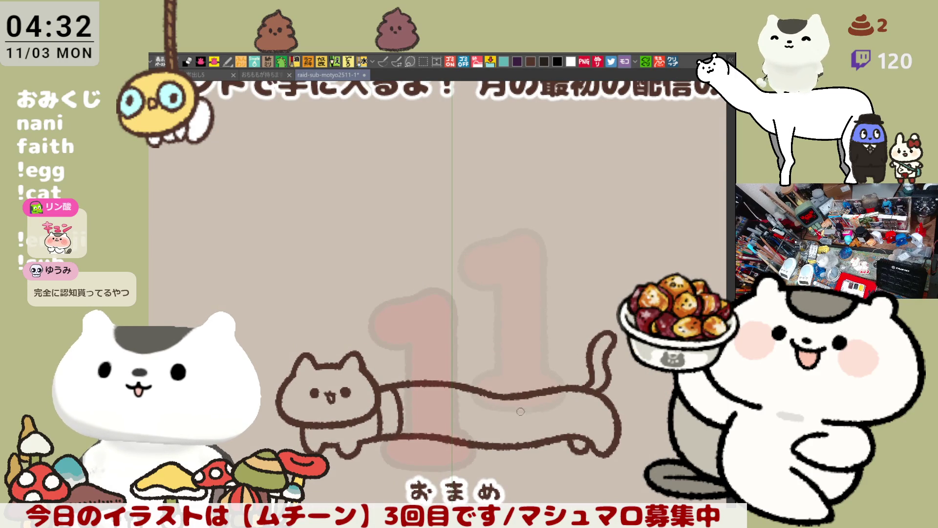
drag(517, 398, 521, 446)
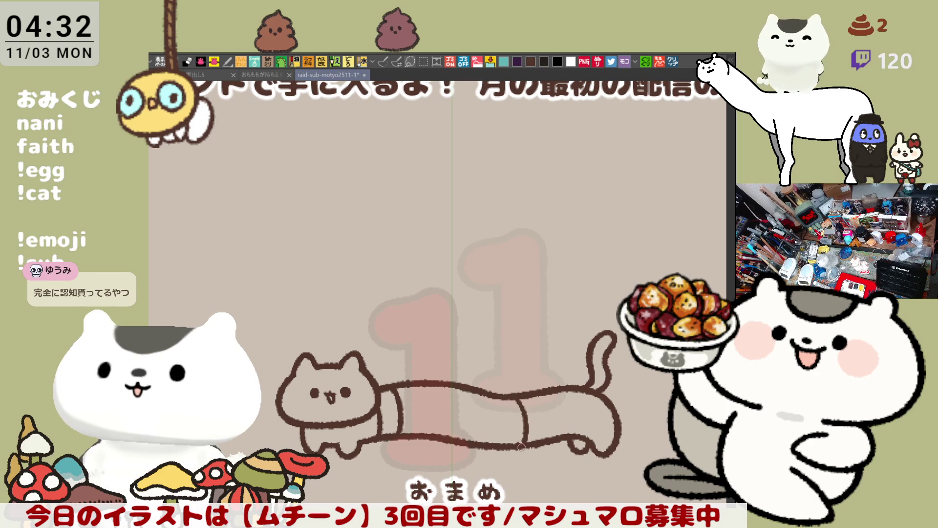
drag(532, 393, 533, 450)
key(ctrl+z)
drag(529, 394, 532, 443)
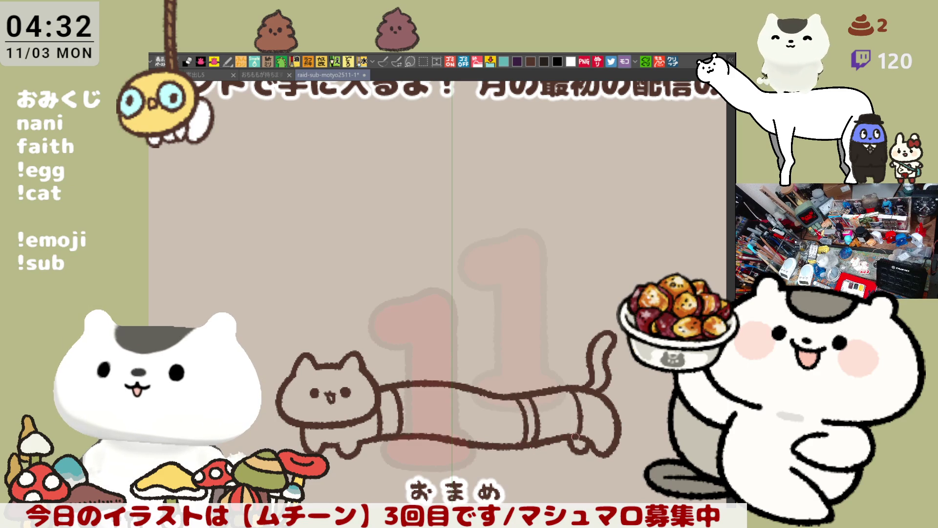
Draw a stripe line across the rear of the body, retrying until it fits
drag(571, 388, 579, 440)
key(ctrl+z)
drag(569, 386, 576, 437)
key(ctrl+z)
drag(563, 384, 577, 440)
key(ctrl+z)
drag(566, 387, 581, 435)
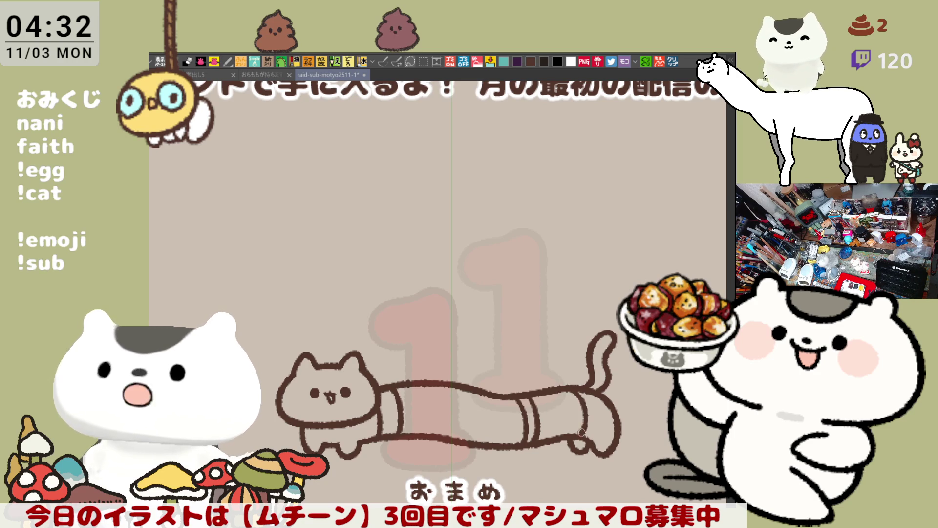
key(ctrl+z)
drag(570, 385, 581, 435)
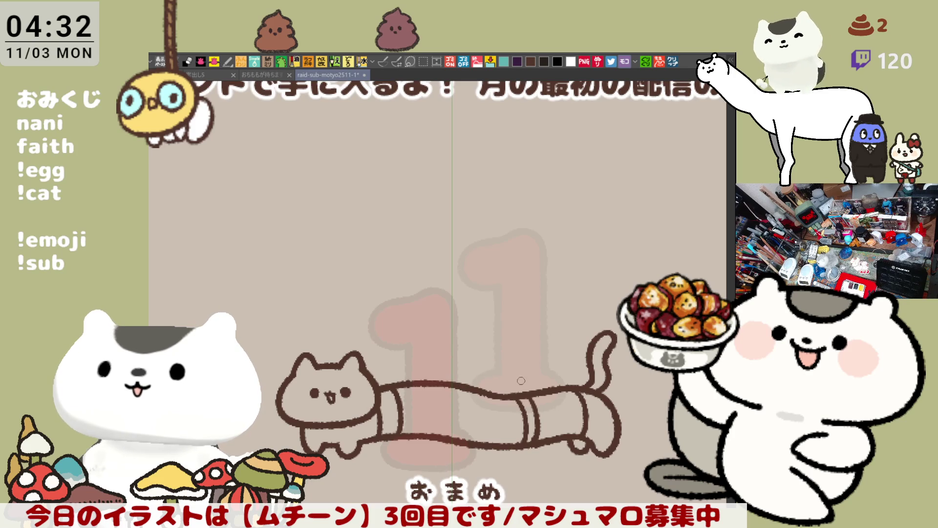
Using a different drawing tool, add two short stripe lines across the middle of the body
click(384, 61)
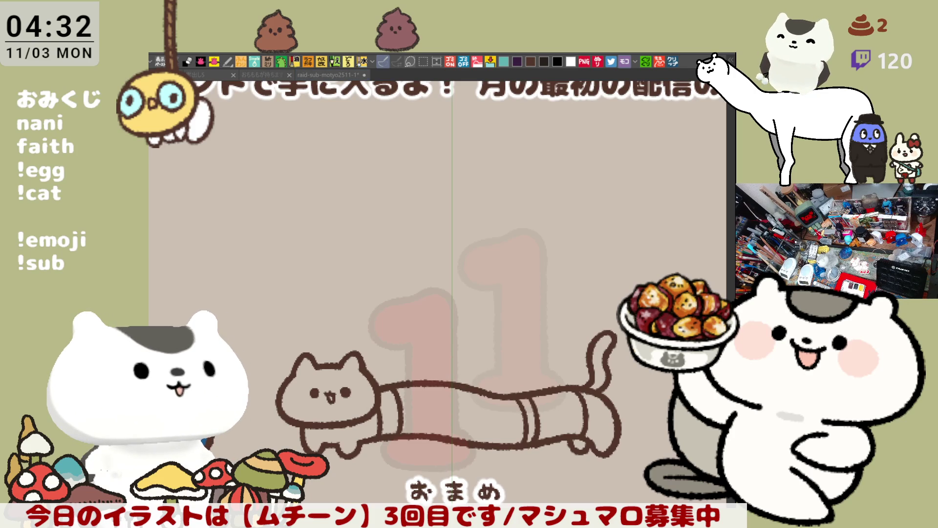
drag(479, 395, 431, 321)
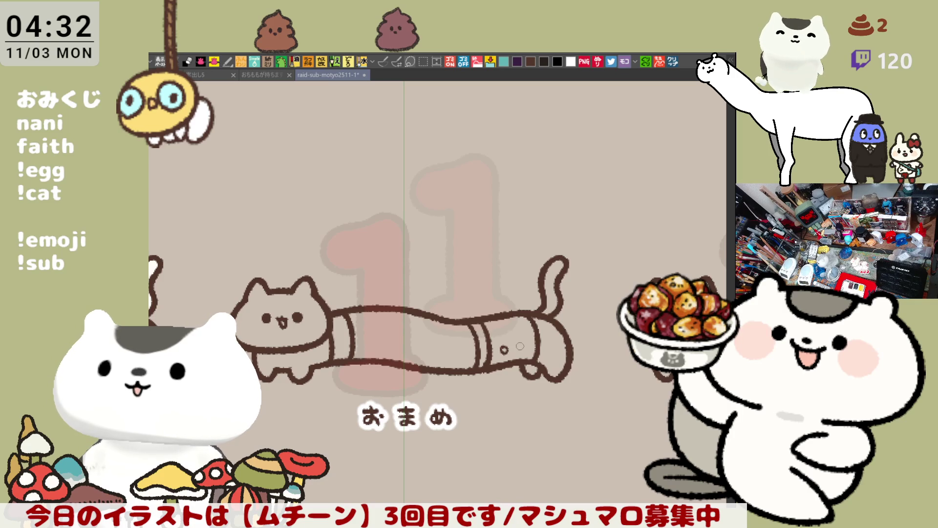
drag(522, 344, 523, 348)
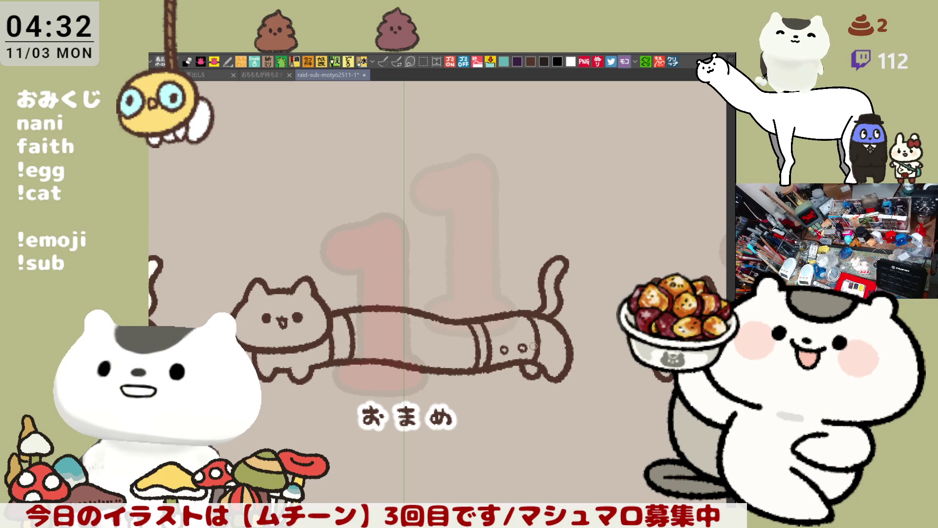
key(ctrl+z)
drag(517, 333, 536, 314)
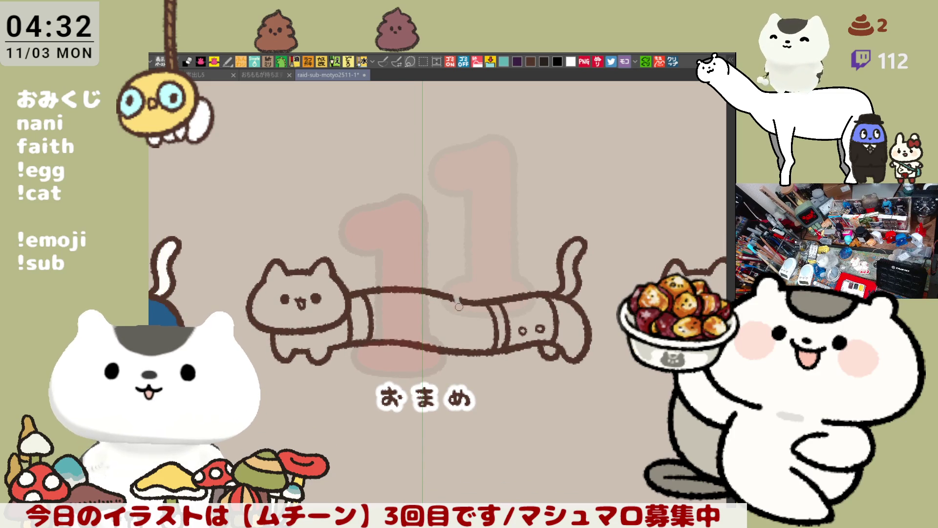
drag(455, 299, 456, 323)
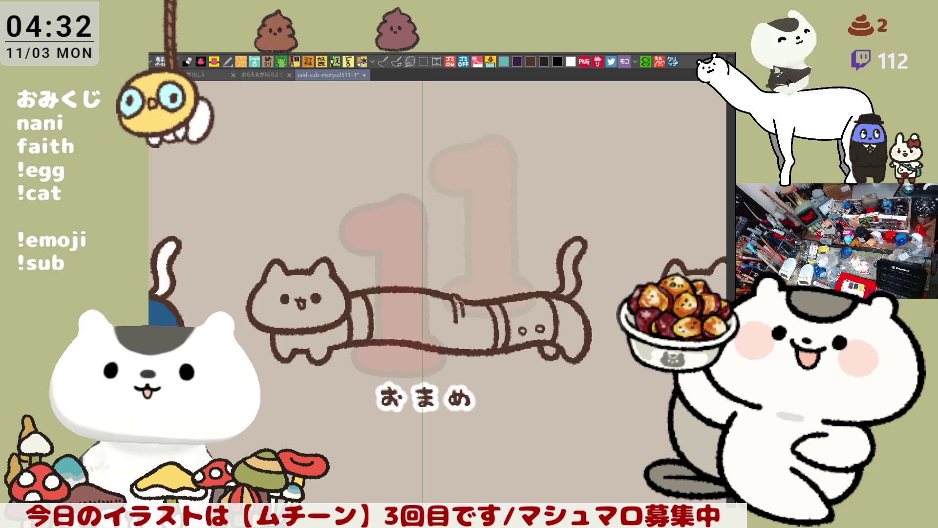
drag(461, 307, 462, 322)
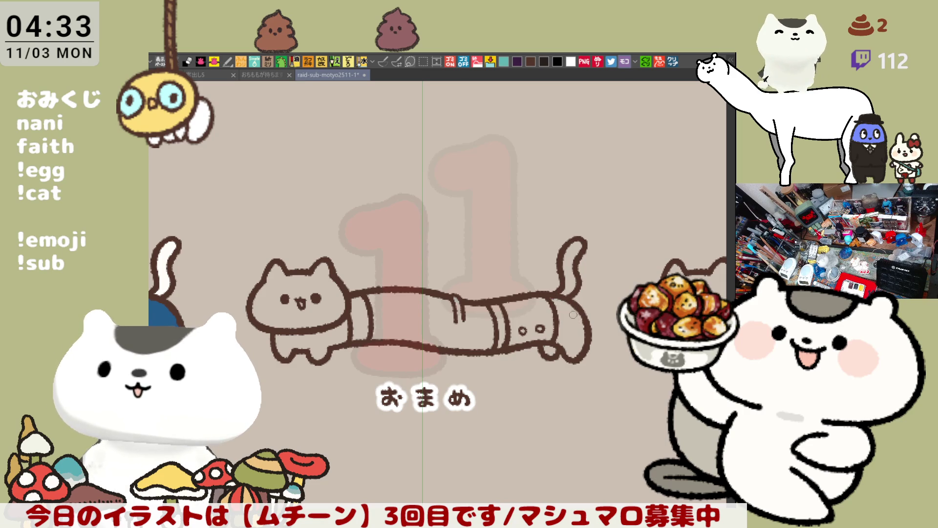
scroll(573, 314, down, 2)
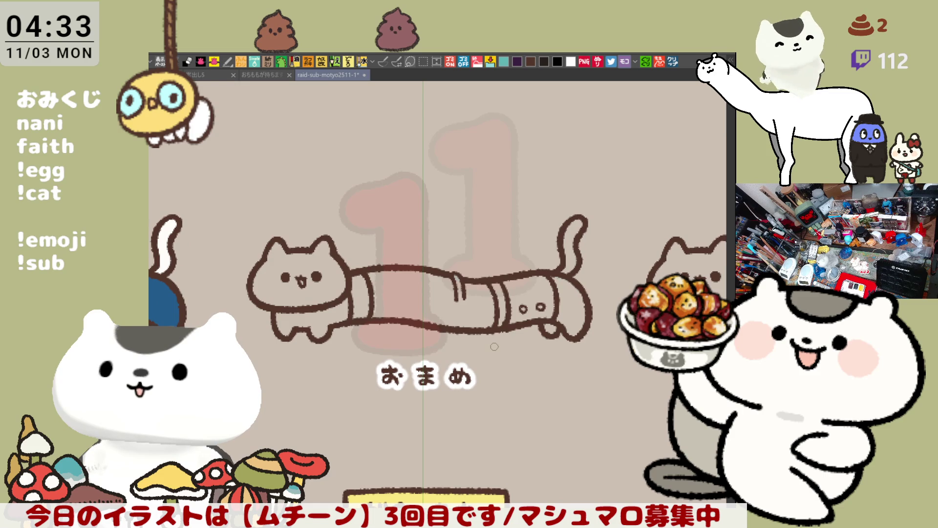
Paint the light collar band around the body and close off both of its ends
scroll(494, 346, up, 5)
mouse_move(425, 244)
mouse_down()
mouse_move(412, 214)
mouse_move(408, 323)
mouse_up()
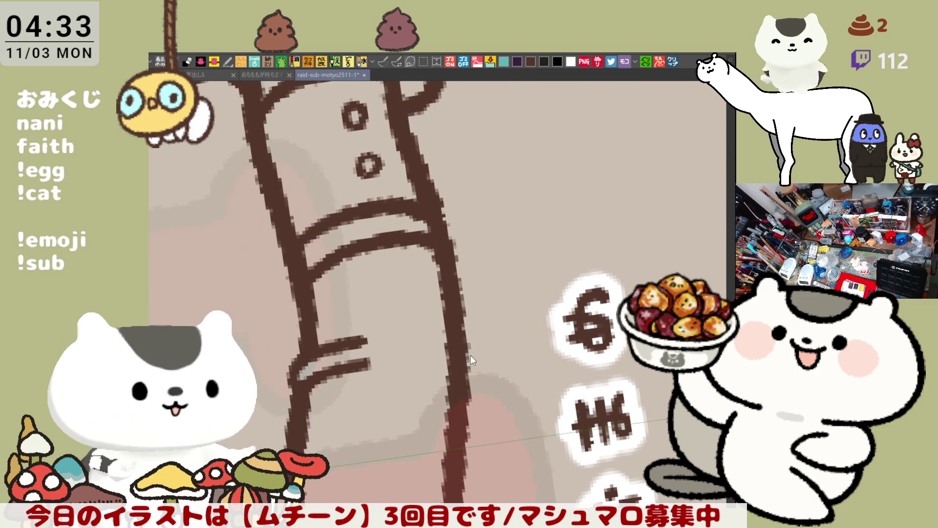
mouse_move(452, 348)
mouse_down()
mouse_move(464, 339)
mouse_move(432, 358)
mouse_move(469, 359)
mouse_move(457, 362)
mouse_up()
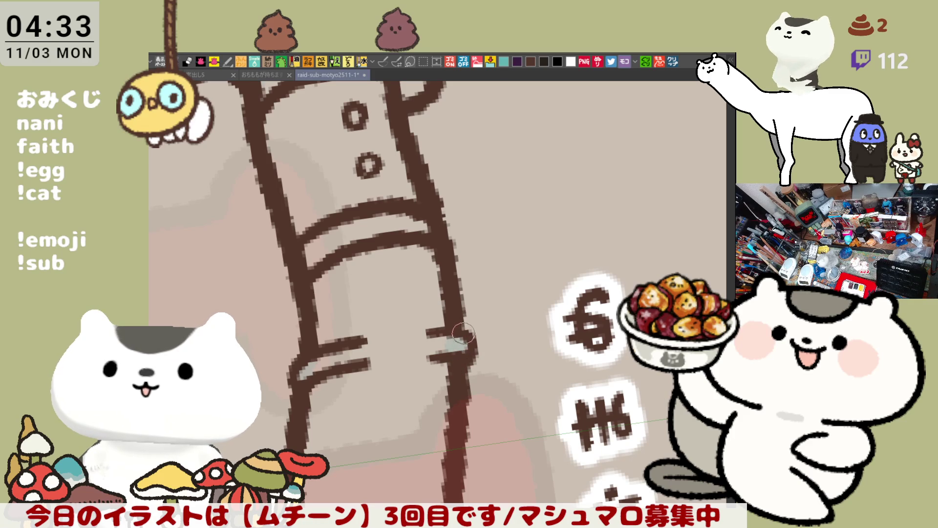
drag(501, 288, 529, 189)
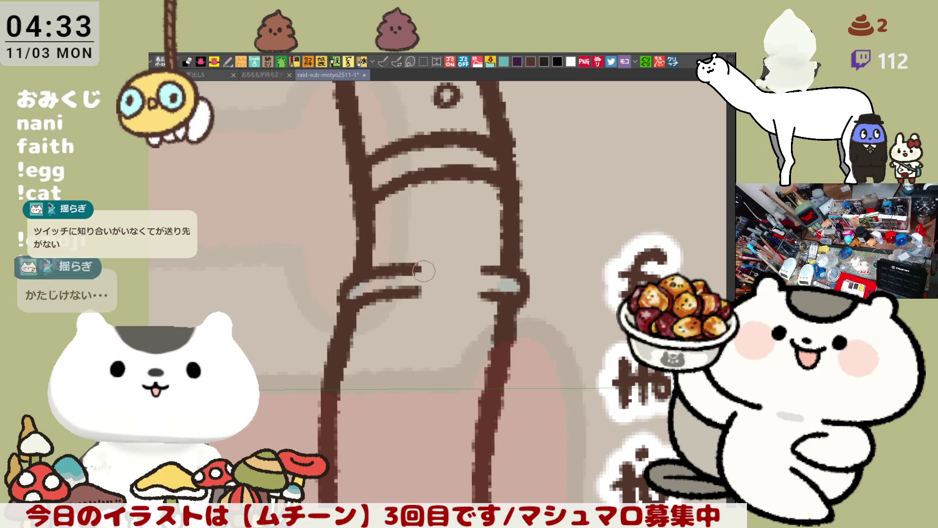
click(416, 268)
drag(413, 268, 419, 293)
mouse_move(489, 269)
mouse_down()
mouse_move(482, 289)
mouse_move(478, 276)
mouse_up()
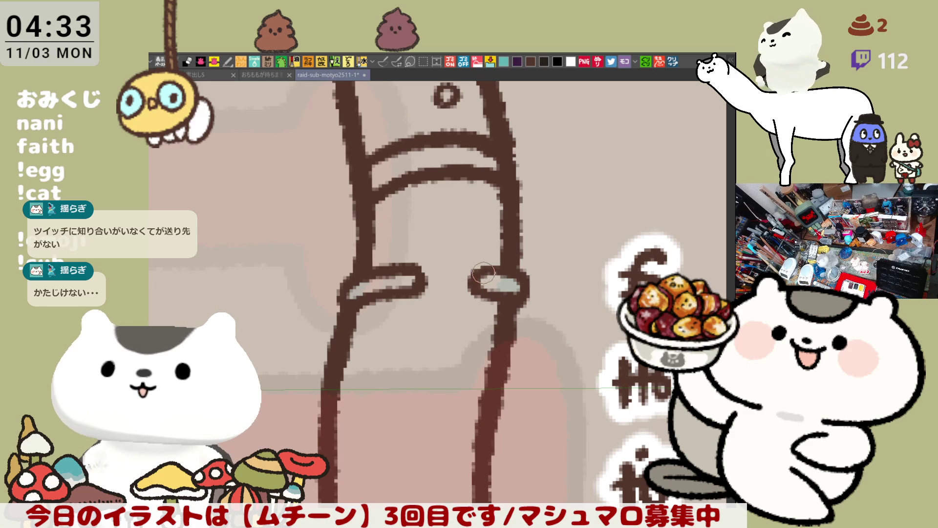
mouse_move(412, 269)
mouse_down()
mouse_move(419, 281)
mouse_move(384, 280)
mouse_up()
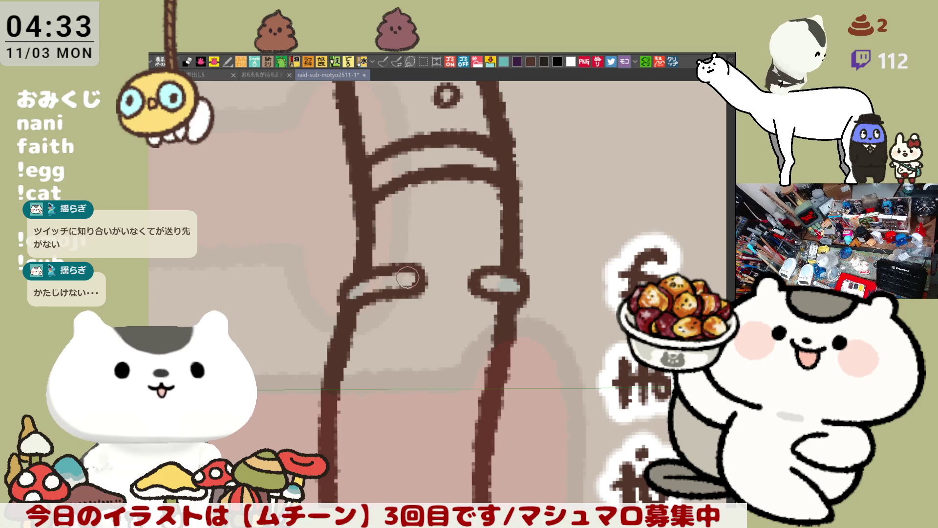
mouse_move(389, 293)
mouse_down()
mouse_move(415, 299)
mouse_move(419, 285)
mouse_up()
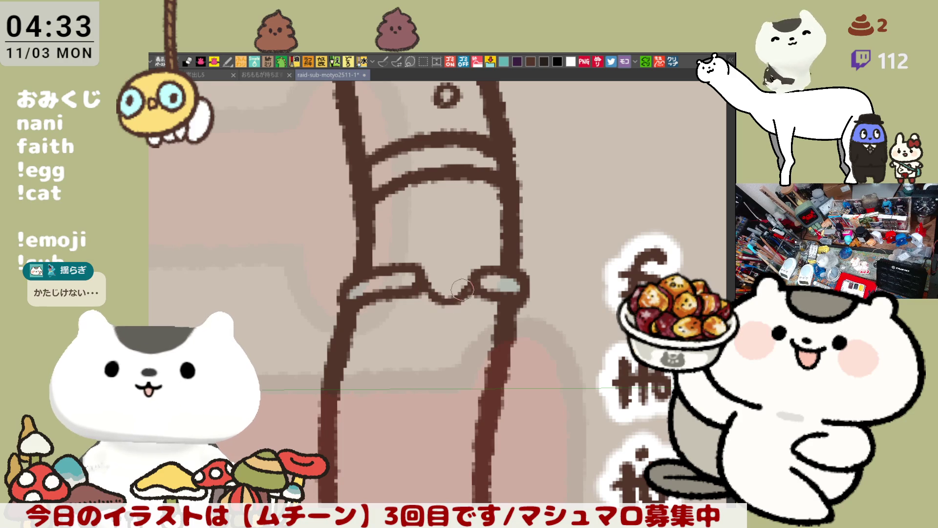
Join the two collar band ends with a curve at the centre
drag(415, 283, 467, 287)
key(ctrl+z)
key(ctrl+y)
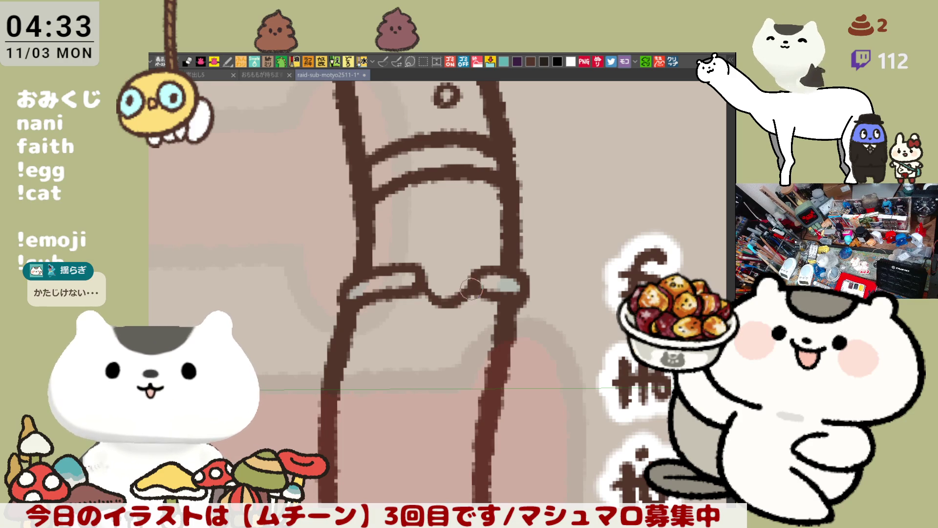
key(ctrl+z)
key(ctrl+y)
key(ctrl+z)
key(ctrl+y)
Draw the heart charm at the centre of the collar band
mouse_move(423, 267)
mouse_down()
mouse_move(451, 272)
mouse_move(449, 300)
mouse_up()
key(ctrl+z)
key(ctrl+z)
drag(447, 256, 460, 265)
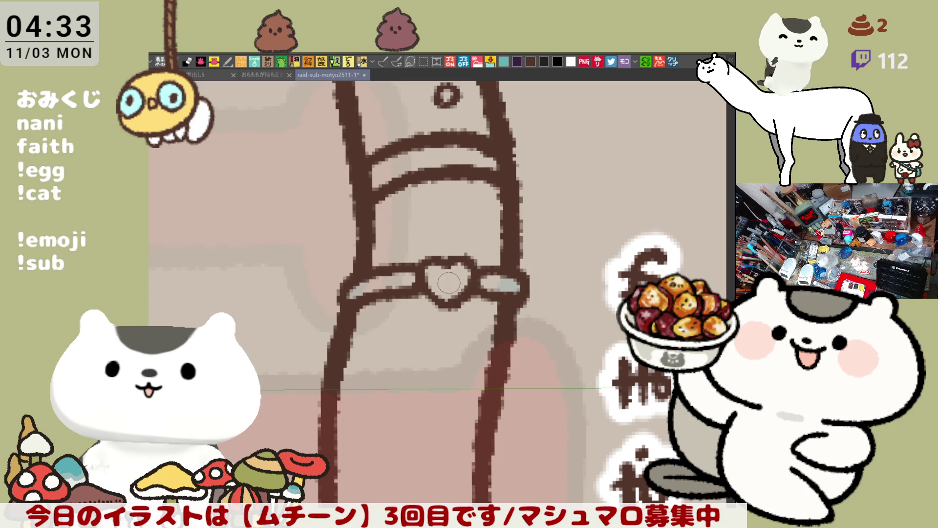
drag(440, 276, 446, 281)
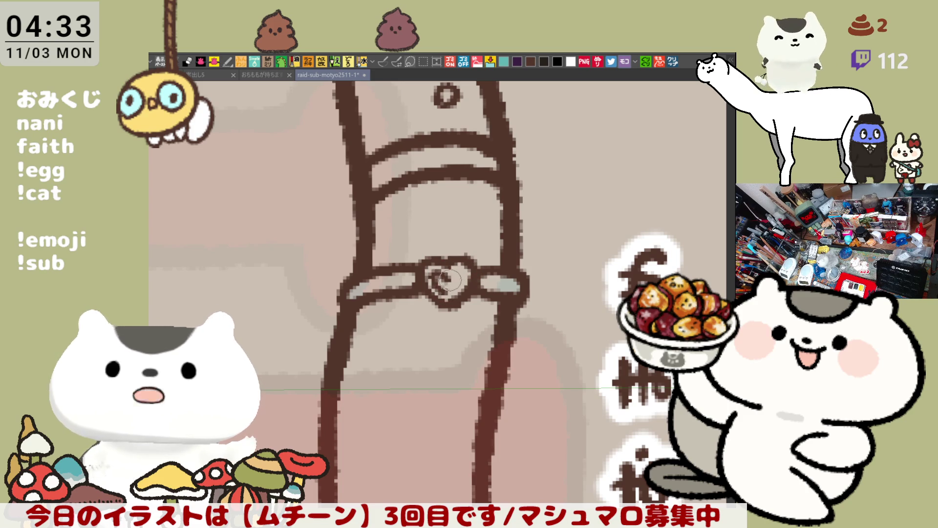
Clear the stray strokes inside the heart, then draw a curve under it and arcs above it
key(ctrl+z)
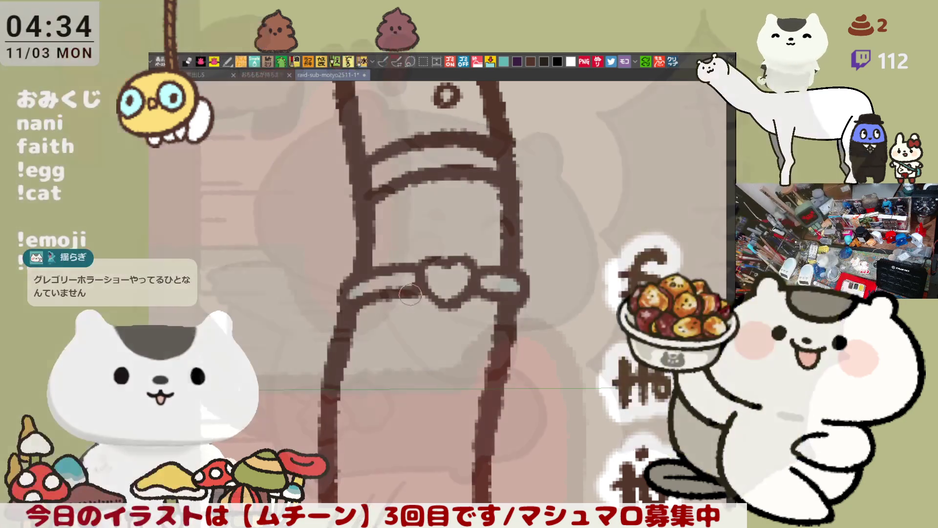
mouse_move(430, 308)
mouse_down()
mouse_move(442, 325)
mouse_move(489, 293)
mouse_move(470, 310)
mouse_up()
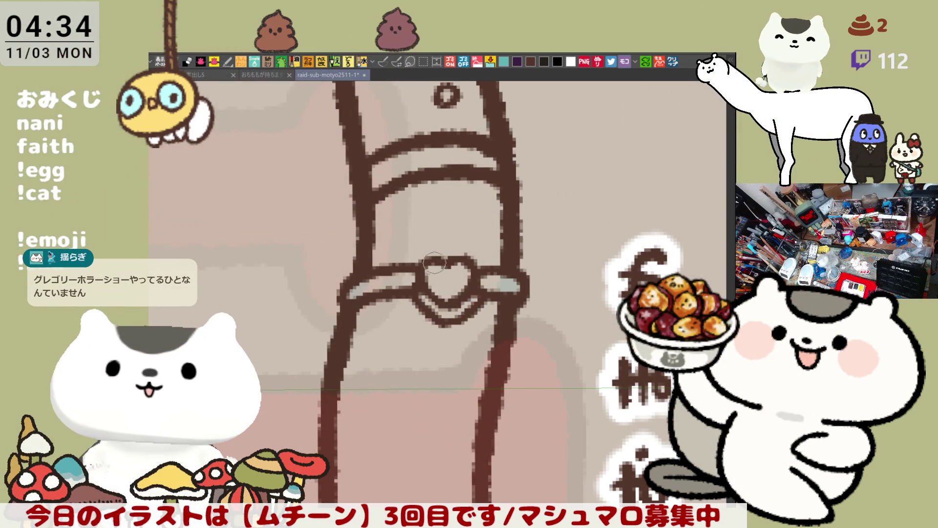
mouse_move(407, 261)
mouse_down()
mouse_move(440, 241)
mouse_move(447, 249)
mouse_up()
key(ctrl+z)
key(ctrl+z)
key(ctrl+z)
key(ctrl+z)
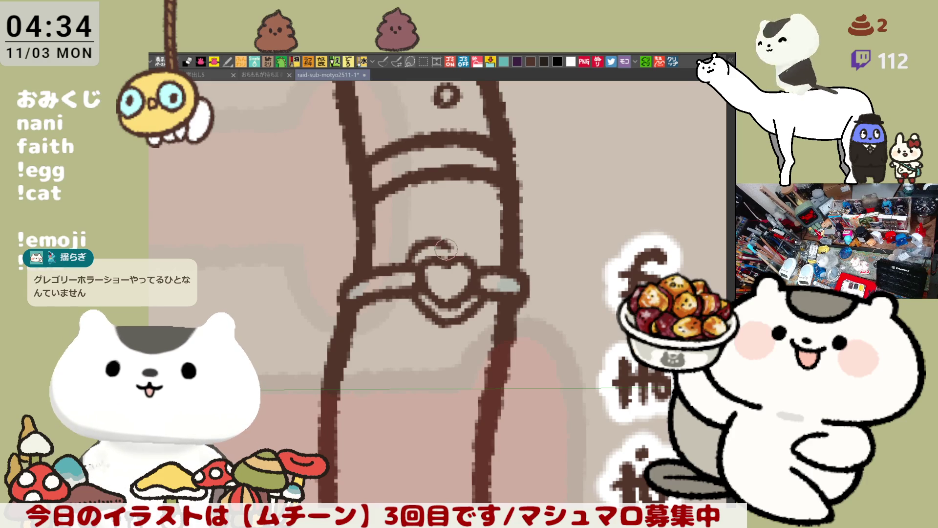
mouse_move(446, 246)
mouse_down()
mouse_move(481, 256)
mouse_move(483, 248)
mouse_up()
key(ctrl+z)
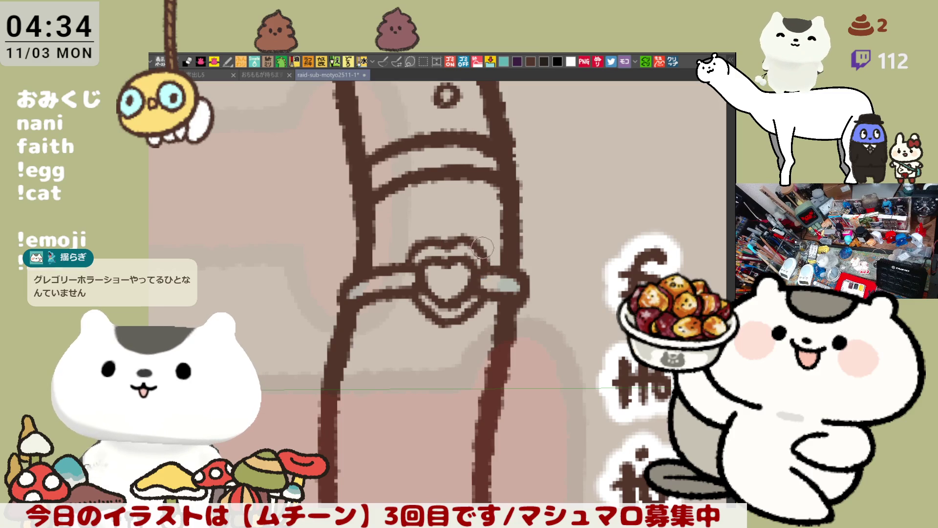
key(ctrl+z)
key(ctrl+z)
Draw curls over the heart's upper left and top, then rotate the view to check the knot
mouse_move(404, 264)
mouse_down()
mouse_move(424, 239)
mouse_move(445, 240)
mouse_up()
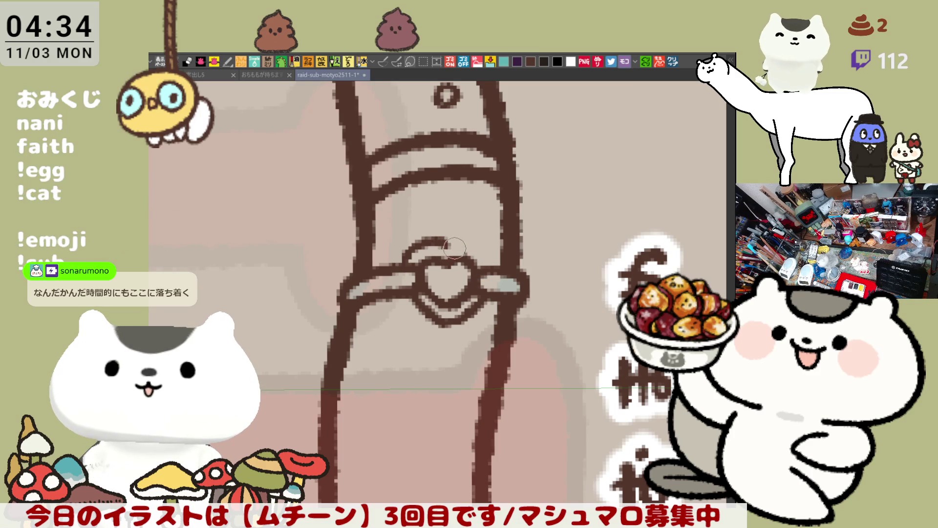
key(ctrl+z)
key(ctrl+z)
mouse_move(411, 262)
mouse_down()
mouse_move(450, 244)
mouse_move(421, 244)
mouse_move(442, 248)
mouse_up()
key(ctrl+z)
key(ctrl+z)
key(ctrl+z)
key(ctrl+z)
key(ctrl+z)
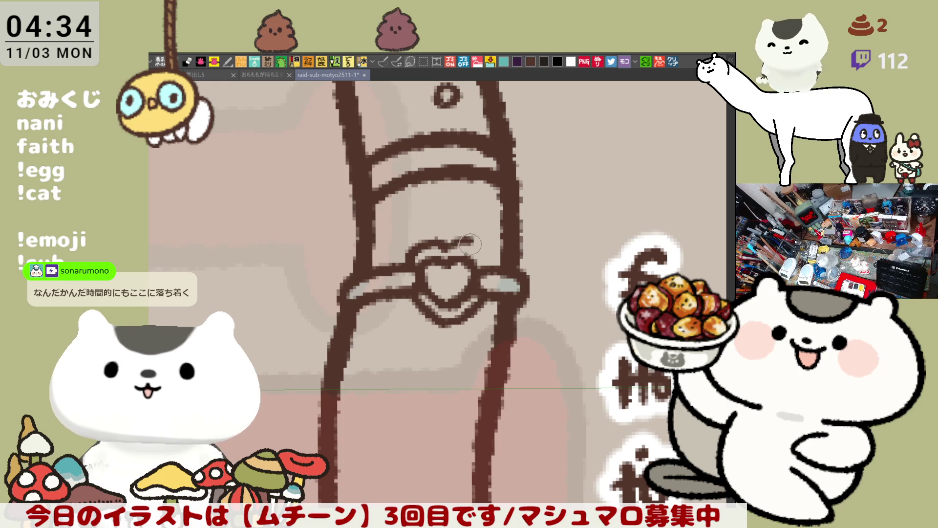
drag(440, 260, 480, 251)
key(ctrl+z)
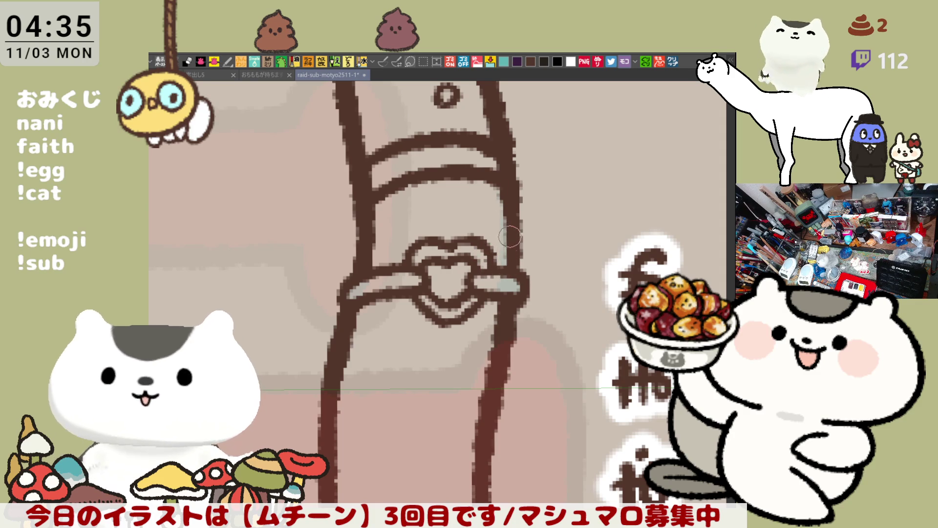
mouse_move(513, 230)
mouse_down()
mouse_move(569, 315)
mouse_move(544, 420)
mouse_up()
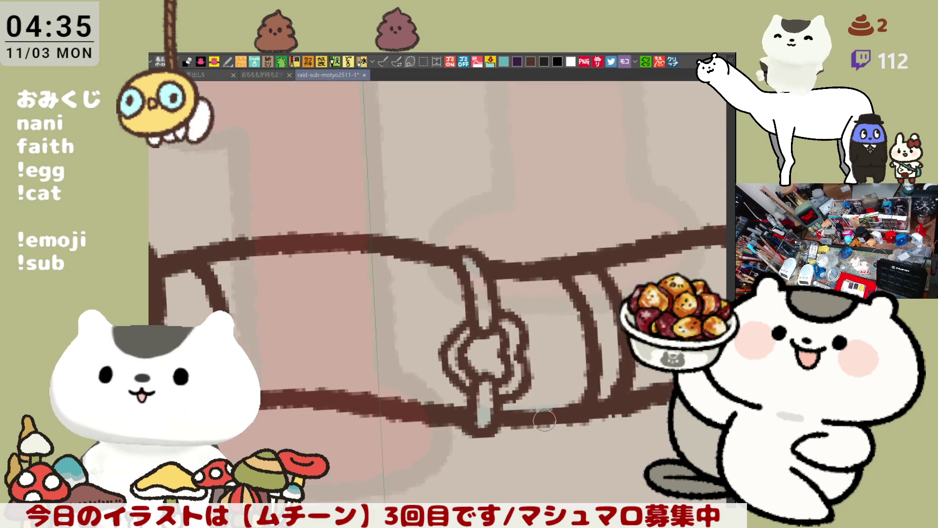
Try and undo several vertical stripe lines near the rear of the cat's body
scroll(545, 420, down, 10)
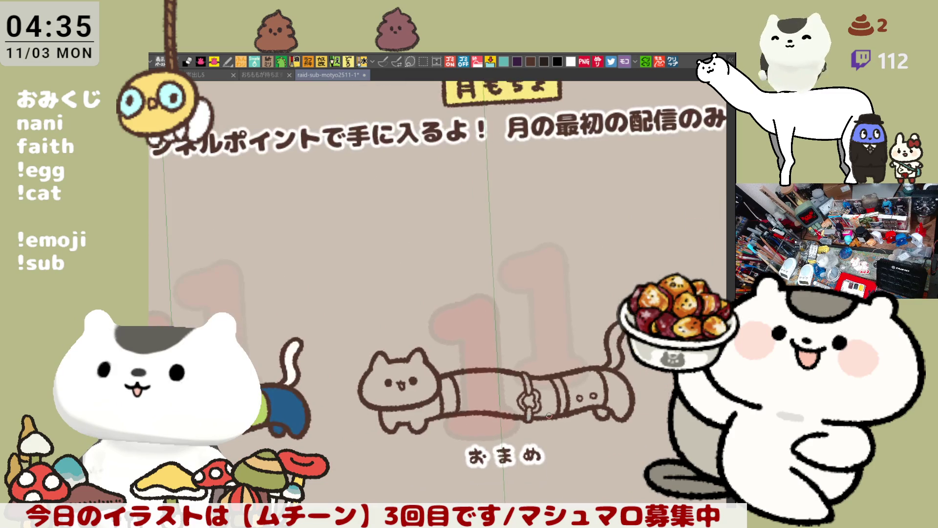
scroll(549, 414, up, 5)
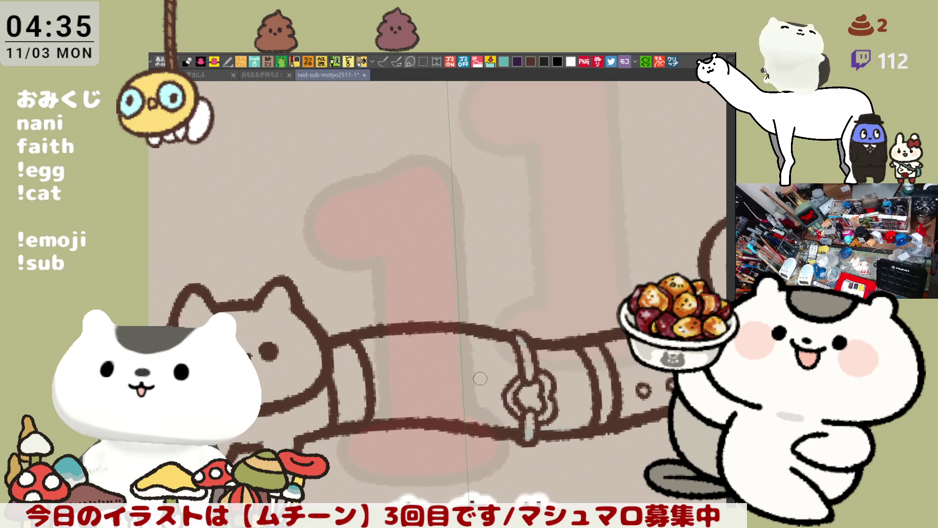
click(383, 61)
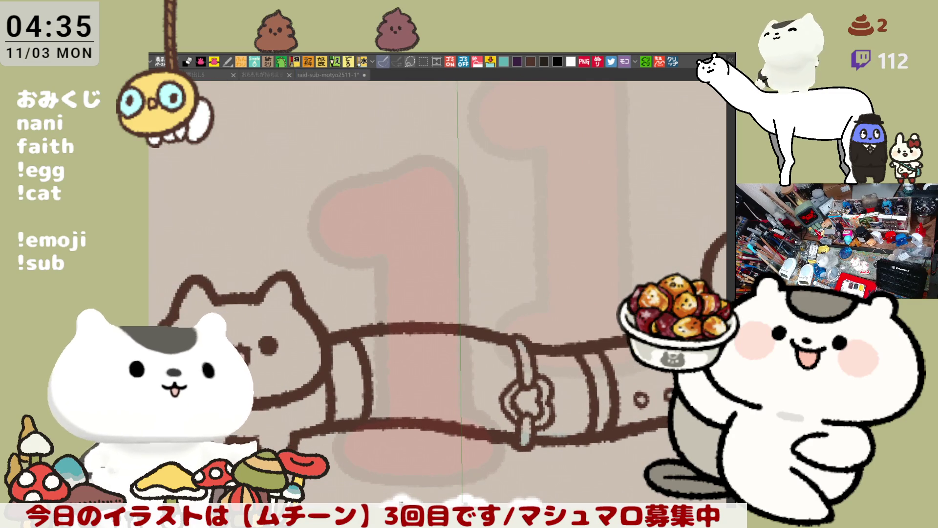
drag(376, 326, 385, 386)
key(ctrl+z)
drag(364, 325, 383, 420)
key(ctrl+z)
drag(365, 325, 384, 420)
key(ctrl+z)
mouse_move(365, 325)
mouse_down()
mouse_move(384, 425)
mouse_move(388, 381)
mouse_move(383, 425)
mouse_up()
key(ctrl+z)
Redraw the stripe beside the collar top to bottom until it sits cleanly
drag(398, 347, 393, 428)
key(ctrl+z)
key(ctrl+z)
key(ctrl+z)
drag(395, 342, 392, 411)
key(ctrl+z)
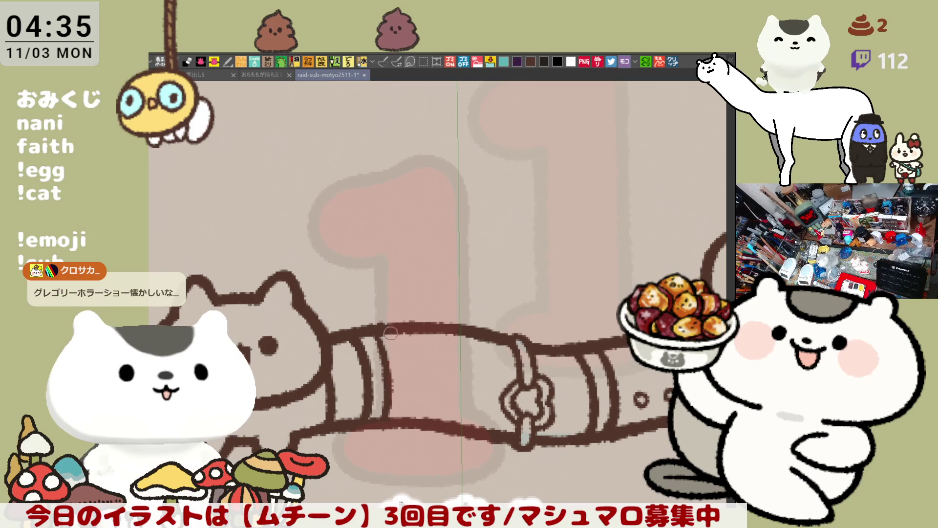
drag(398, 342, 395, 420)
key(ctrl+z)
drag(397, 333, 396, 416)
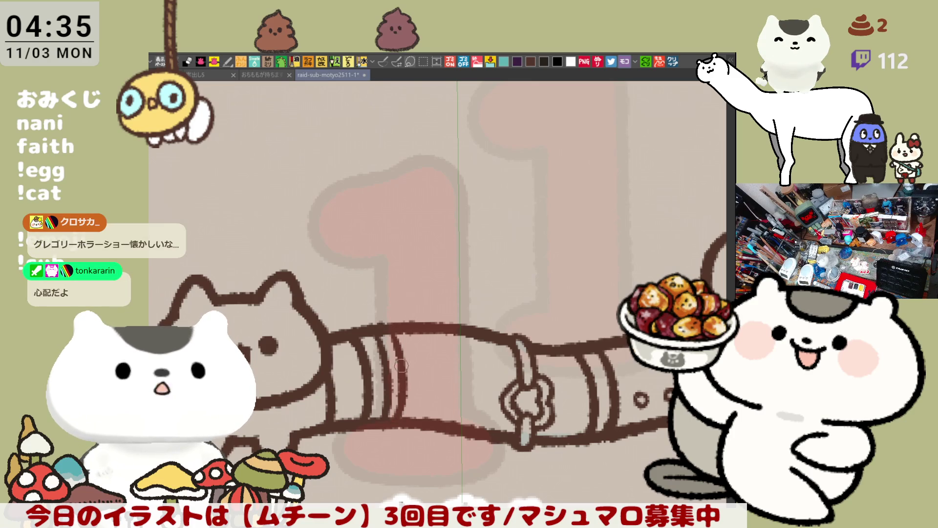
key(ctrl+z)
drag(389, 322, 396, 419)
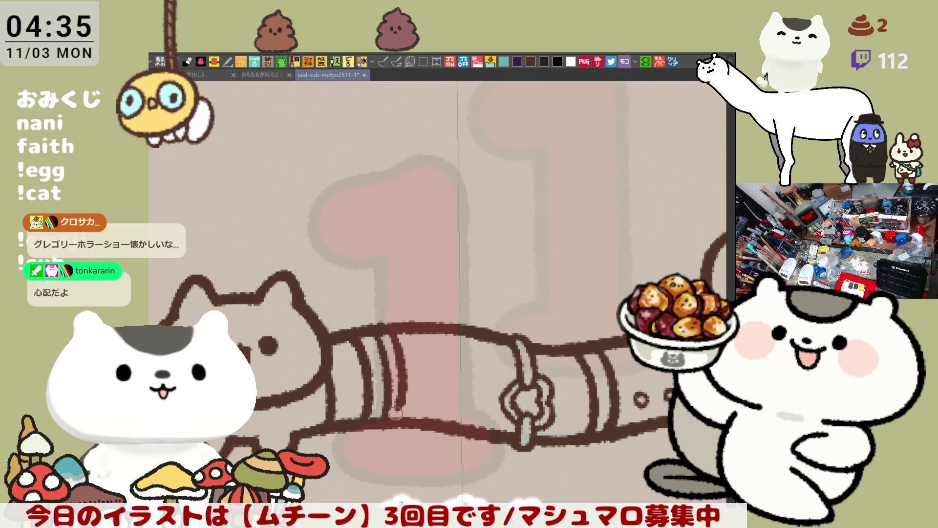
key(ctrl+z)
mouse_move(390, 327)
mouse_down()
mouse_move(401, 366)
mouse_move(394, 417)
mouse_up()
key(ctrl+z)
drag(390, 325, 396, 417)
key(ctrl+z)
drag(390, 325, 398, 416)
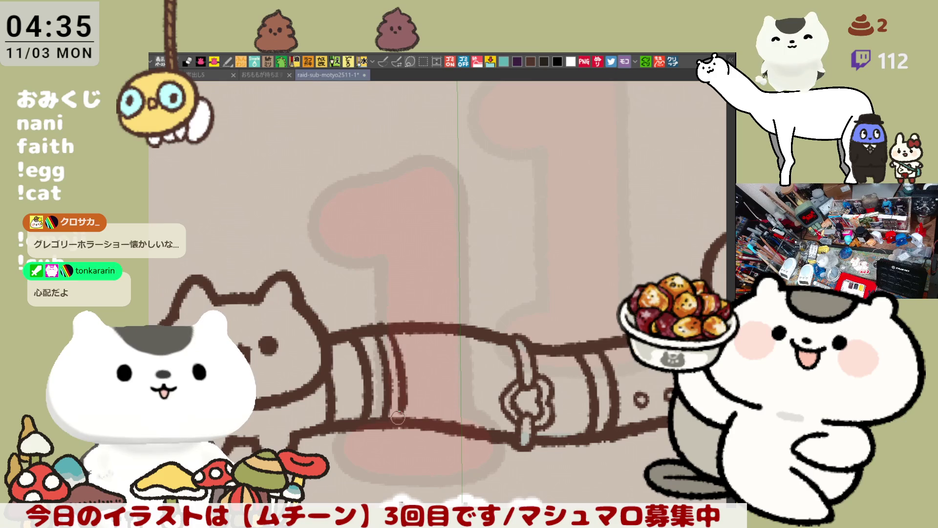
scroll(428, 344, down, 1)
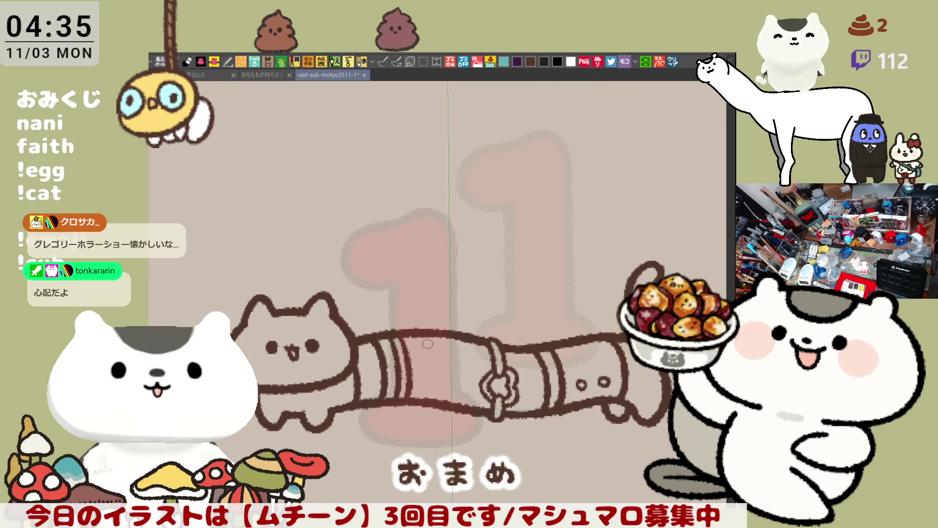
Trace around the long cat with the lasso fill to fill its whole body dark navy
scroll(428, 343, down, 2)
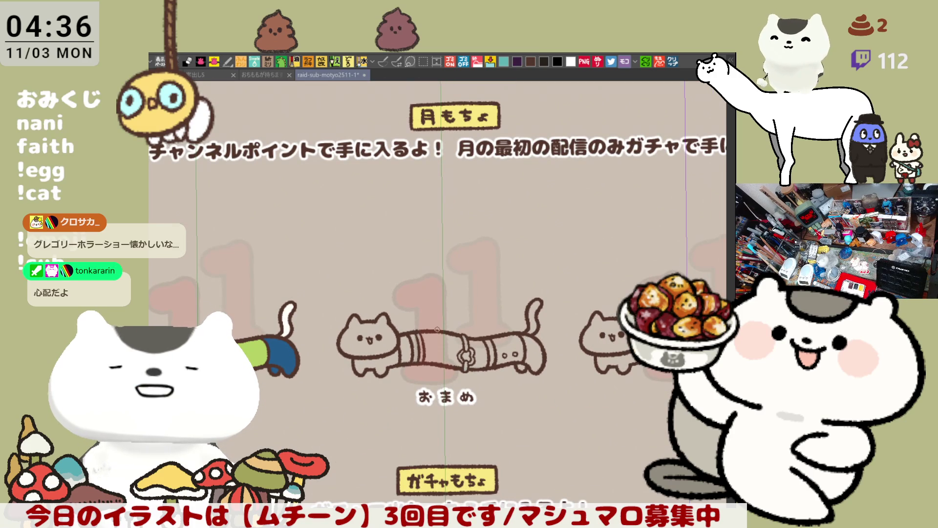
scroll(437, 329, up, 2)
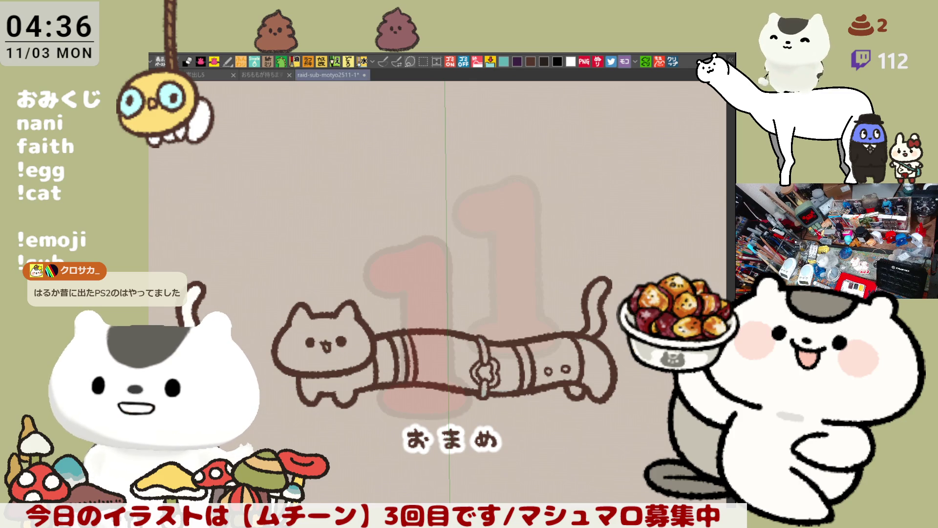
mouse_move(272, 432)
mouse_down()
mouse_move(372, 233)
mouse_move(586, 237)
mouse_move(622, 419)
mouse_move(293, 491)
mouse_move(273, 481)
mouse_up()
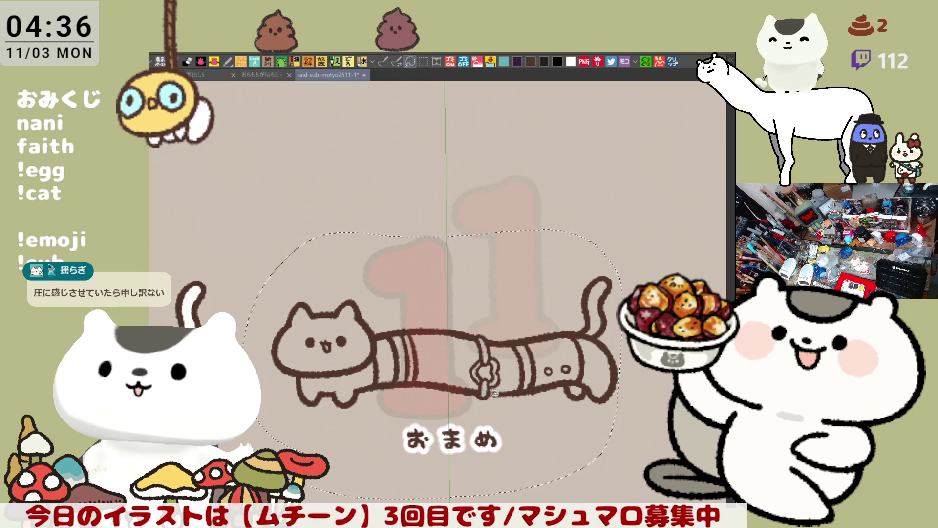
key(ctrl+d)
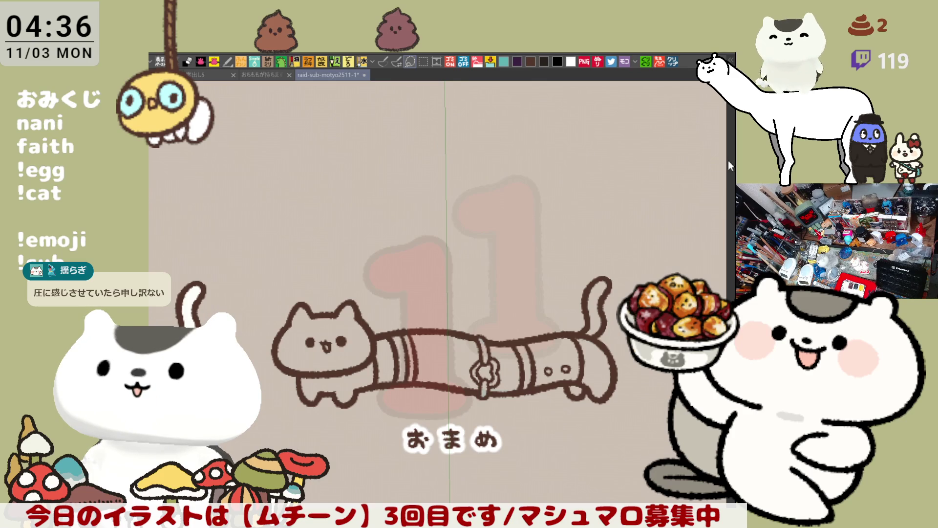
key(p)
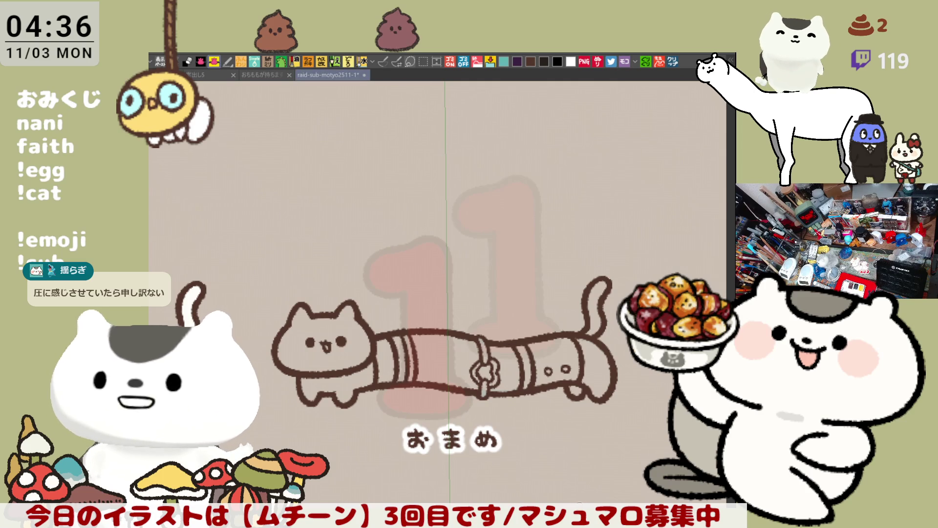
mouse_move(339, 431)
mouse_down()
mouse_move(358, 221)
mouse_move(643, 262)
mouse_move(425, 466)
mouse_move(336, 420)
mouse_up()
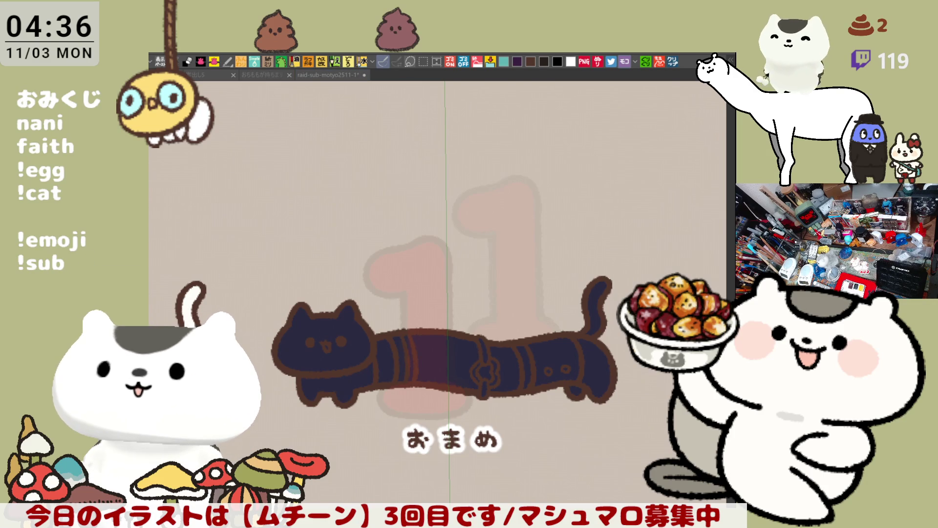
Bucket-fill the rear leg, tail, foot gap, head and front legs white
click(597, 364)
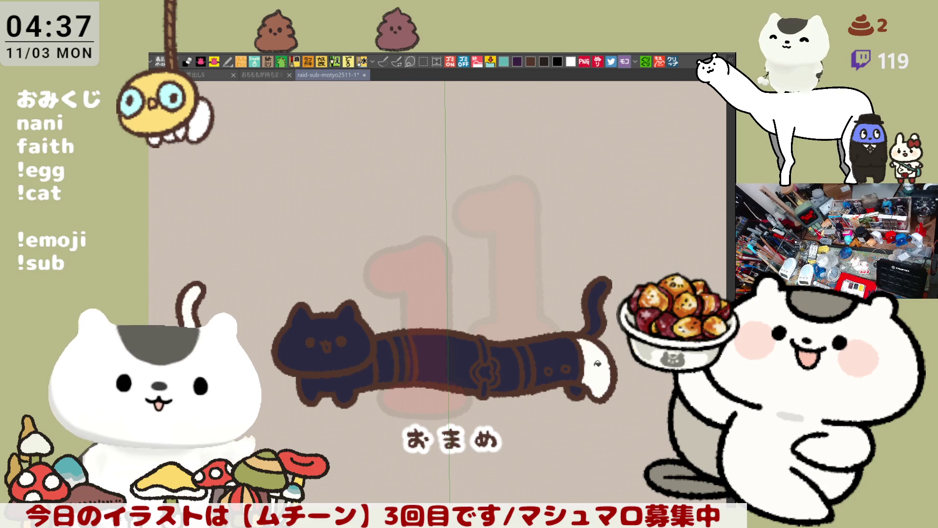
click(599, 316)
click(576, 390)
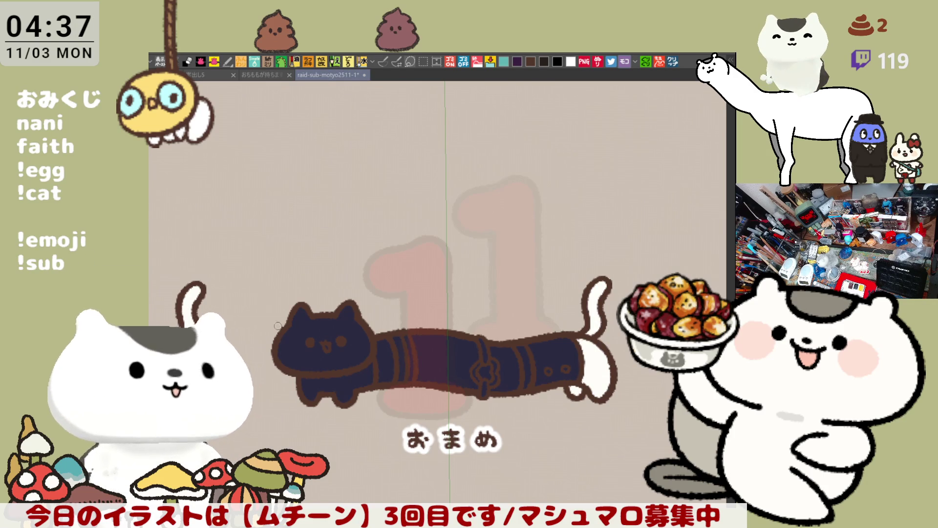
click(340, 339)
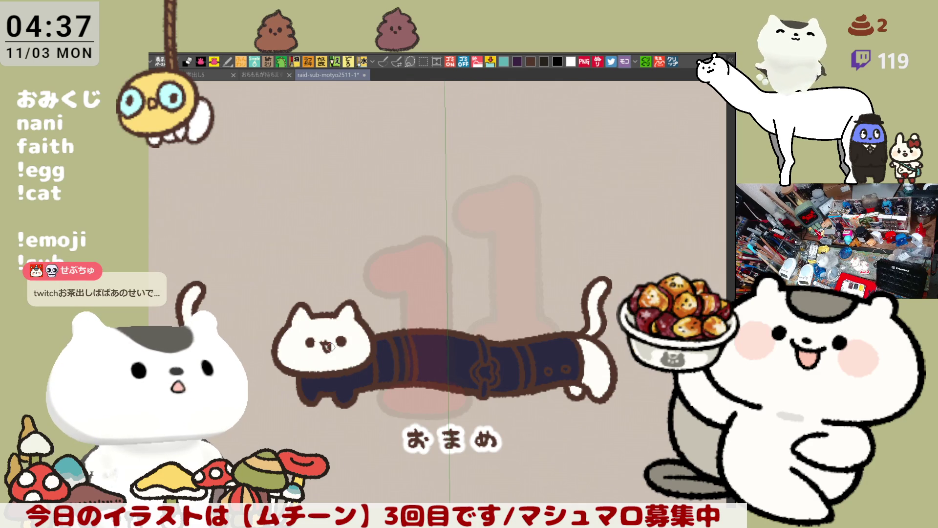
scroll(330, 346, up, 2)
click(395, 394)
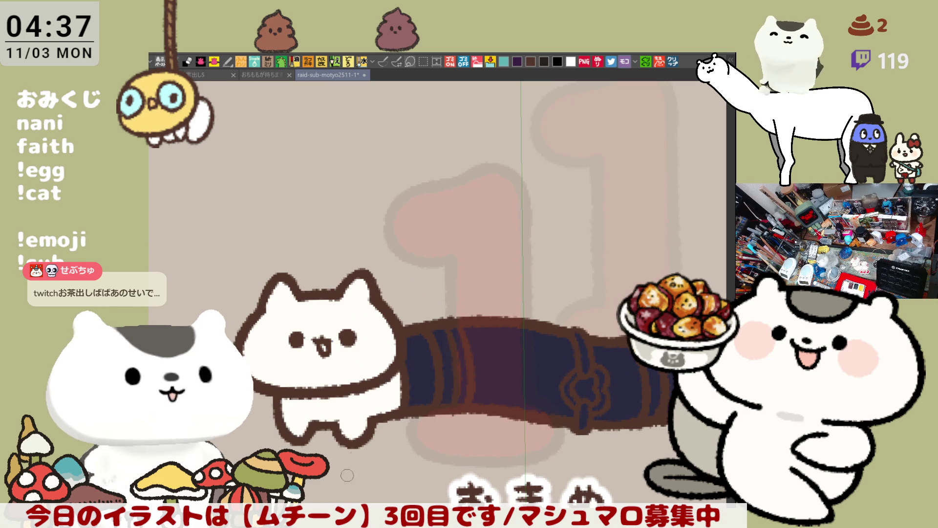
Brush a lavender stripe across the cat's navy body
key(p)
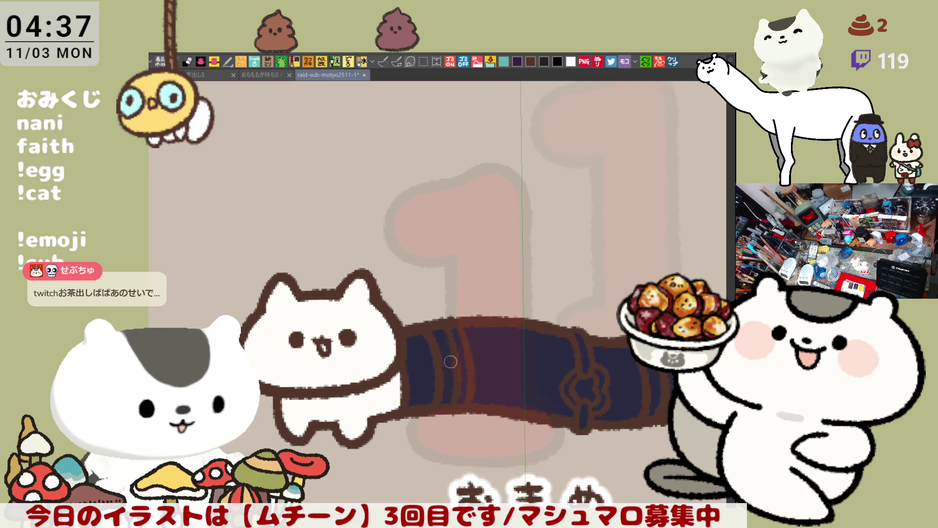
key(p)
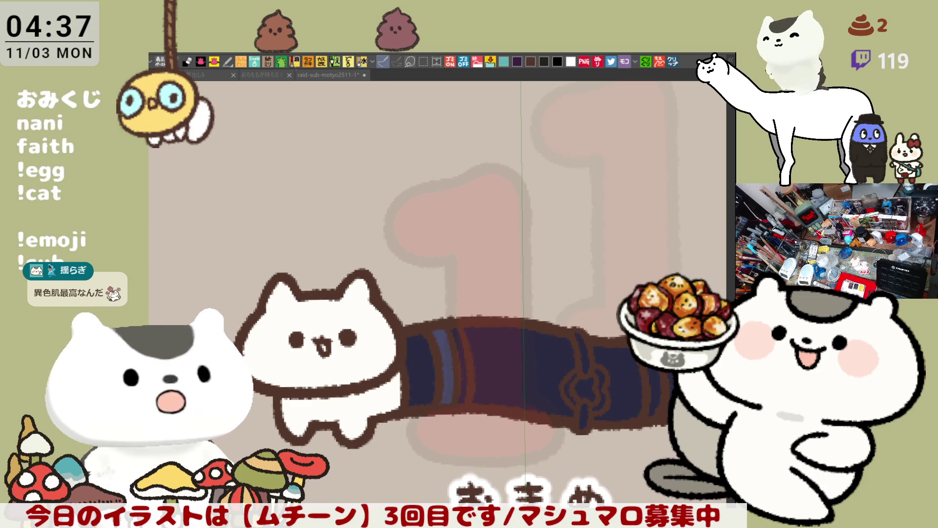
scroll(504, 341, right, 5)
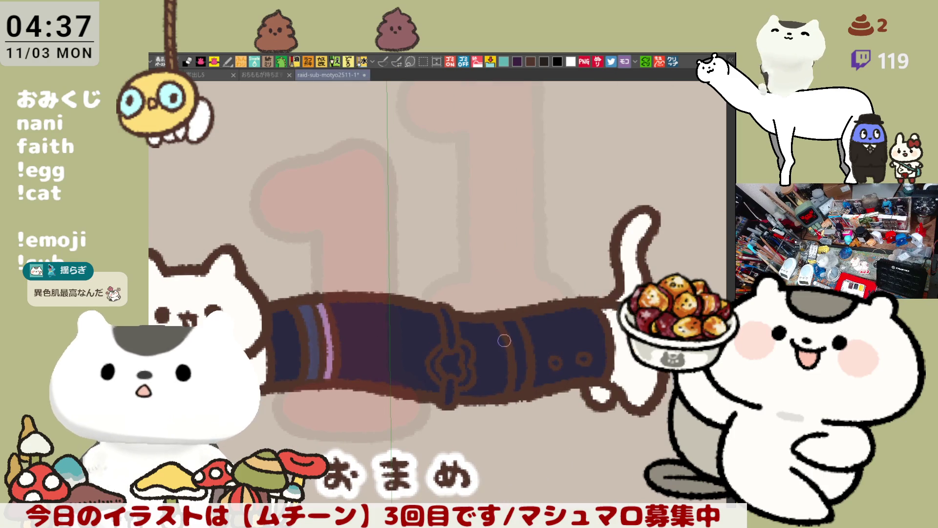
drag(509, 320, 521, 355)
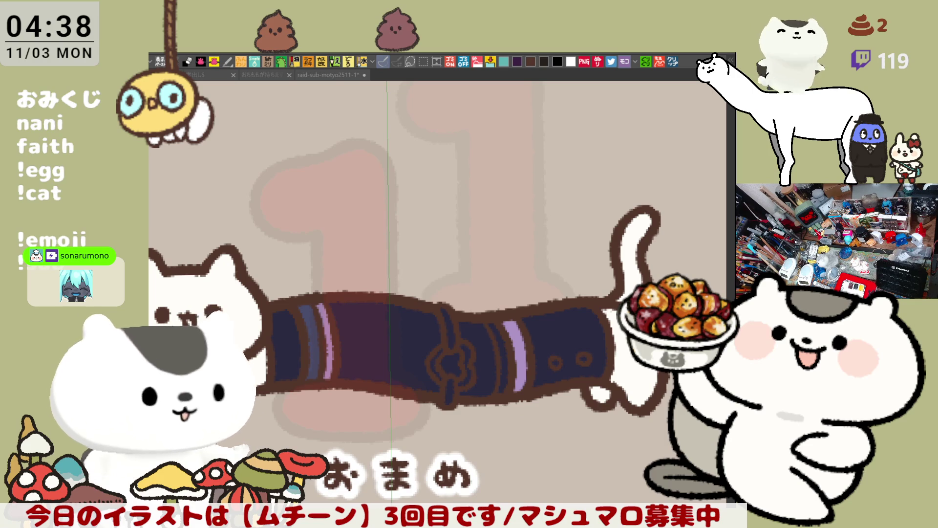
Darken the rear navy body section and dab a small white dot on it
click(591, 340)
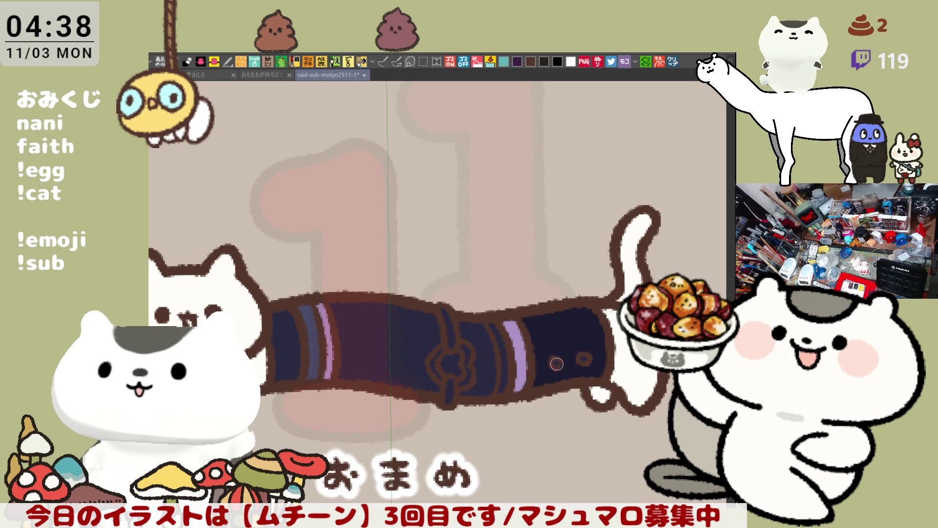
click(585, 358)
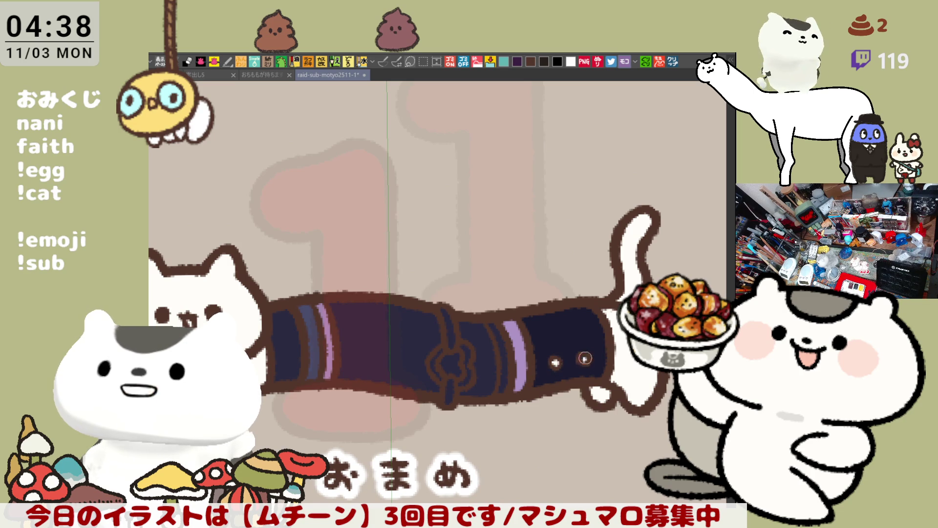
mouse_move(581, 360)
mouse_down()
mouse_move(581, 381)
mouse_move(605, 342)
mouse_move(539, 324)
mouse_up()
scroll(538, 324, up, 2)
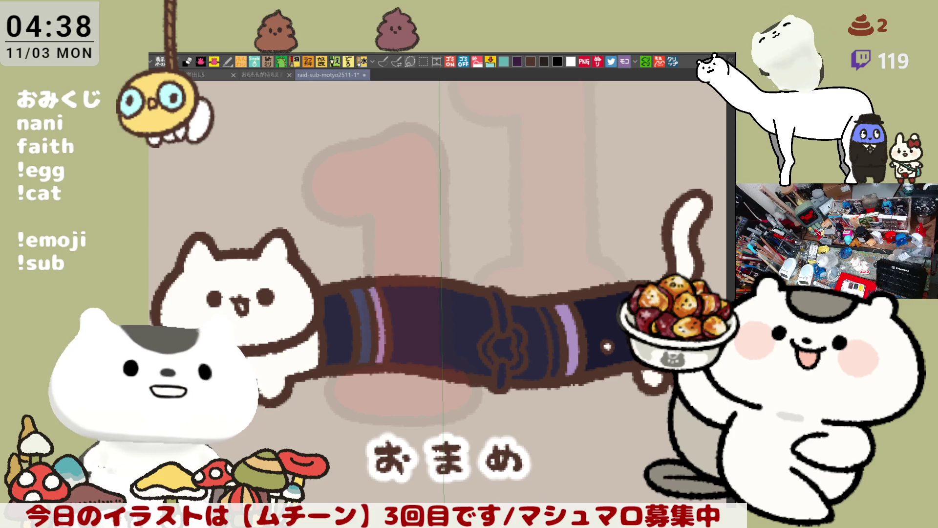
click(383, 61)
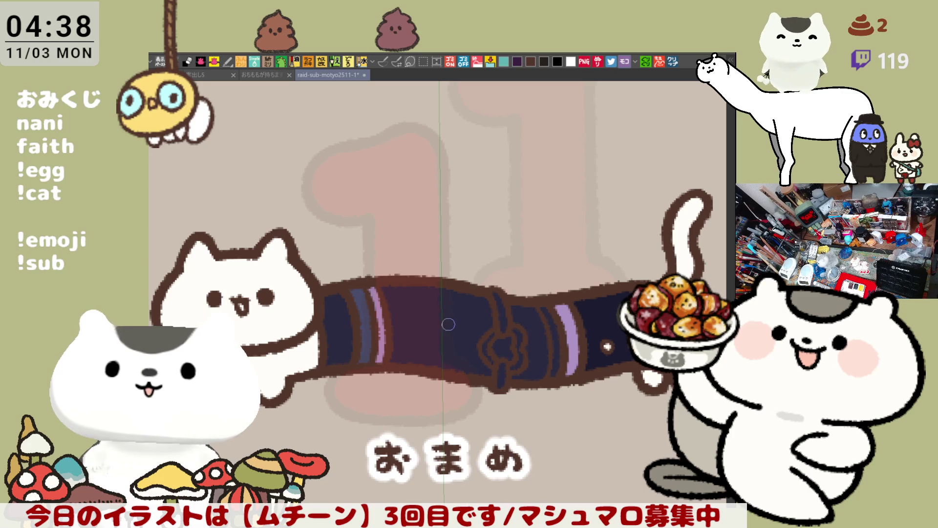
Fill the front band pale white and rear bands light blue, then paint grey over the collar knot
click(418, 313)
click(540, 323)
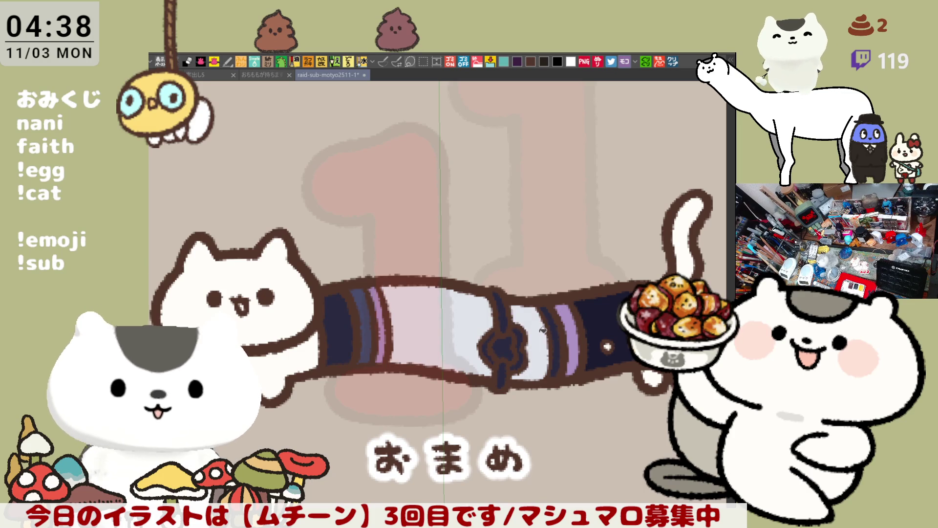
click(508, 347)
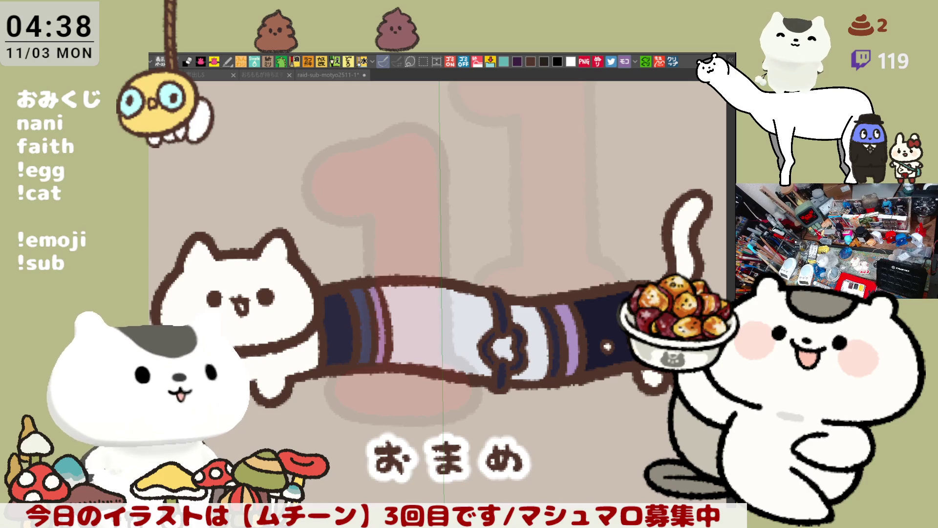
click(563, 352)
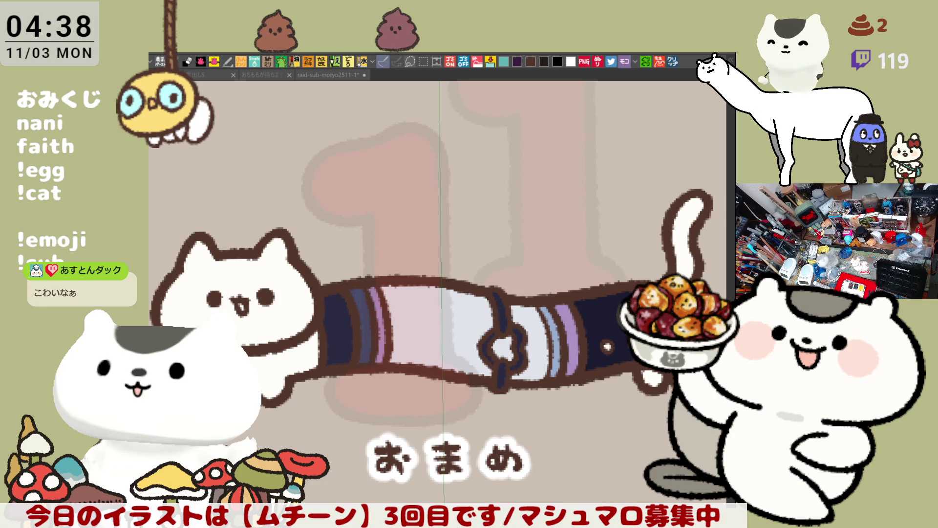
drag(497, 293, 503, 331)
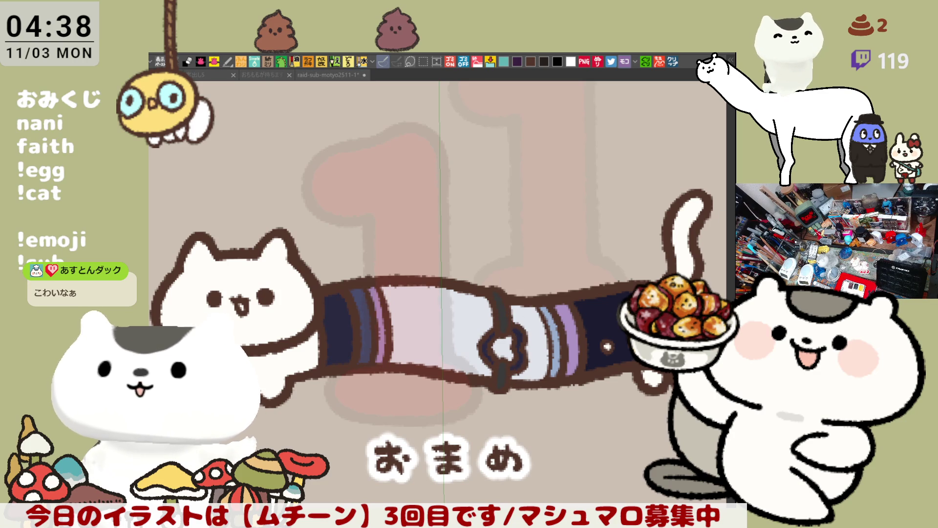
drag(490, 335, 482, 346)
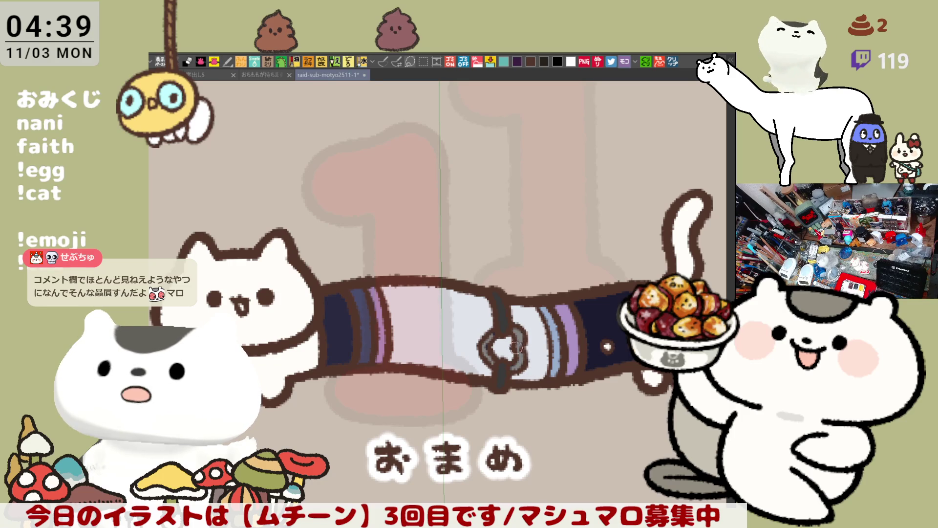
scroll(532, 356, down, 6)
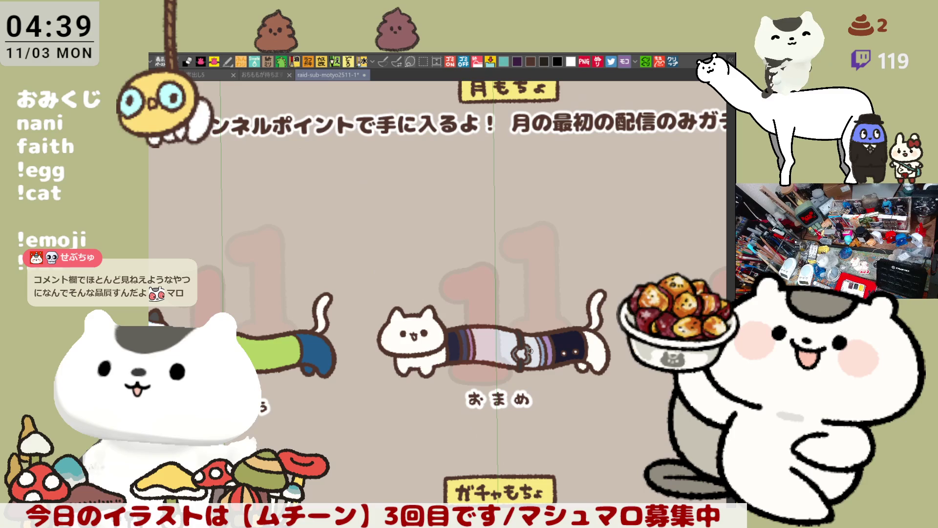
click(384, 61)
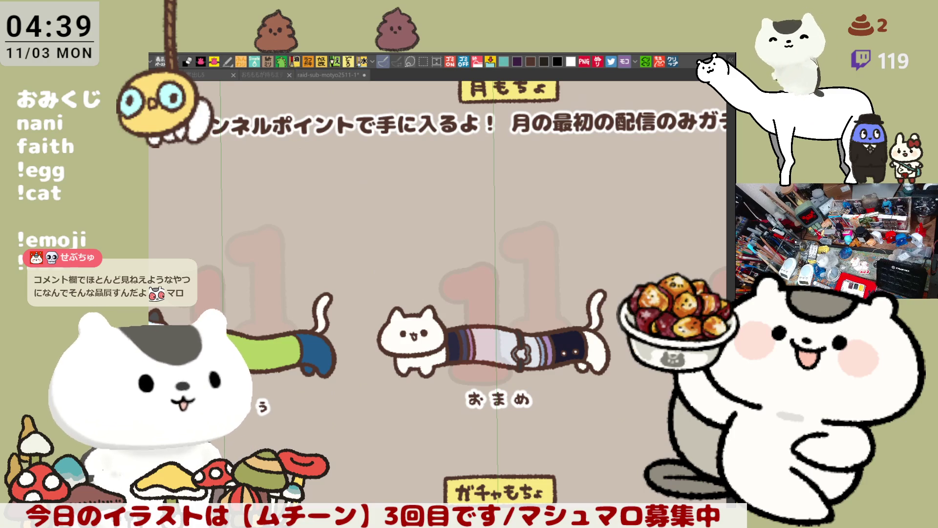
drag(578, 354, 457, 340)
scroll(456, 340, up, 5)
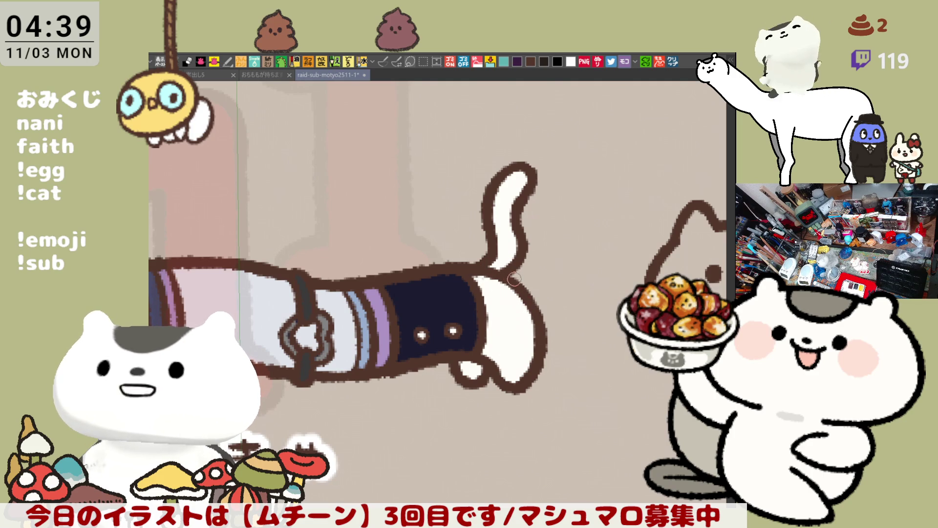
Bucket-fill the cat's white hindquarters pale lavender
drag(522, 298, 567, 286)
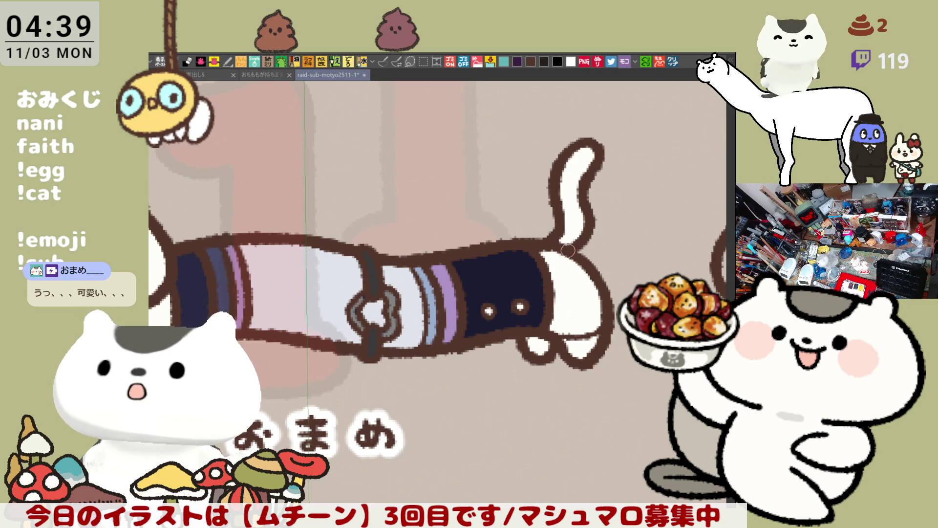
drag(586, 286, 553, 256)
drag(570, 215, 541, 252)
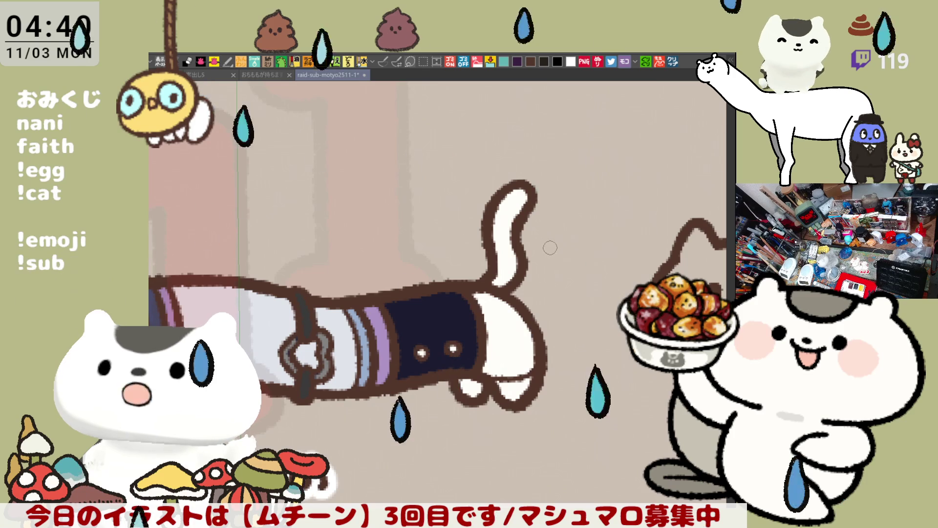
drag(562, 322, 529, 265)
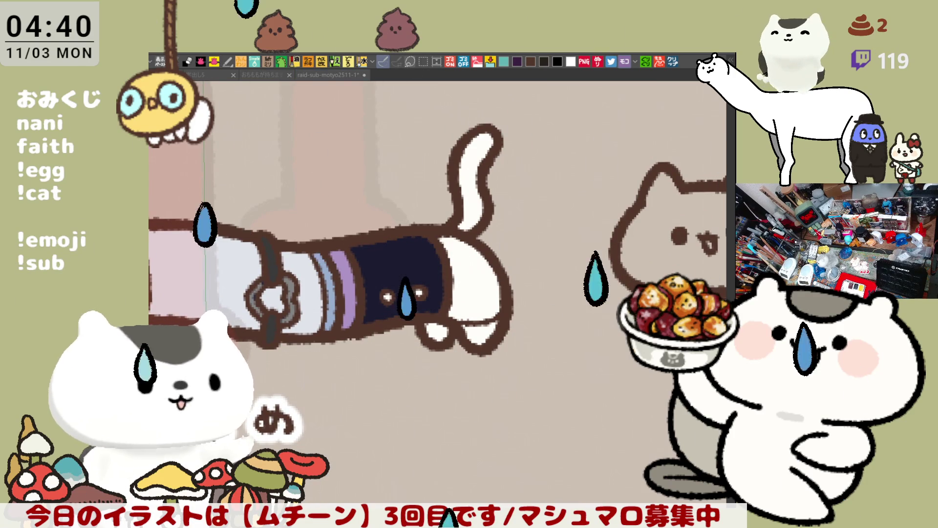
click(473, 284)
Paint grey curved stripes across the lavender hindquarters with the pen
key(p)
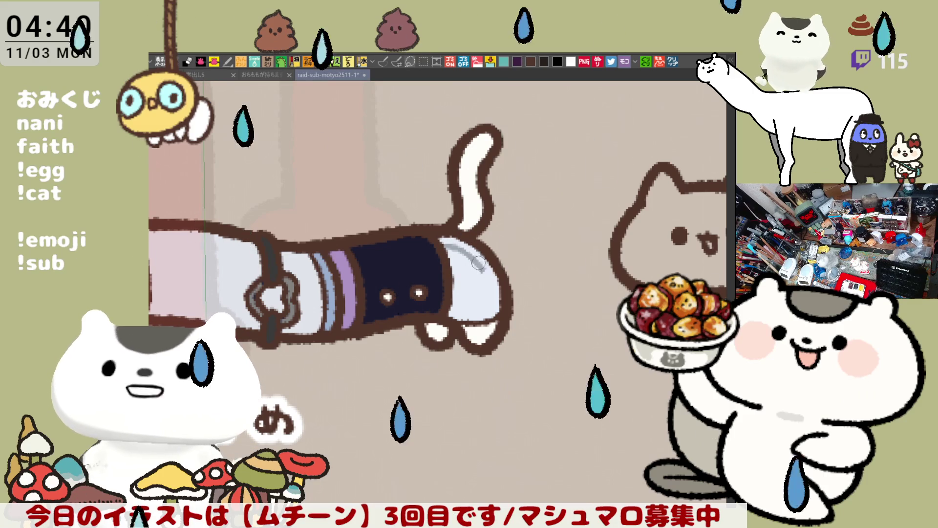
drag(443, 246, 488, 299)
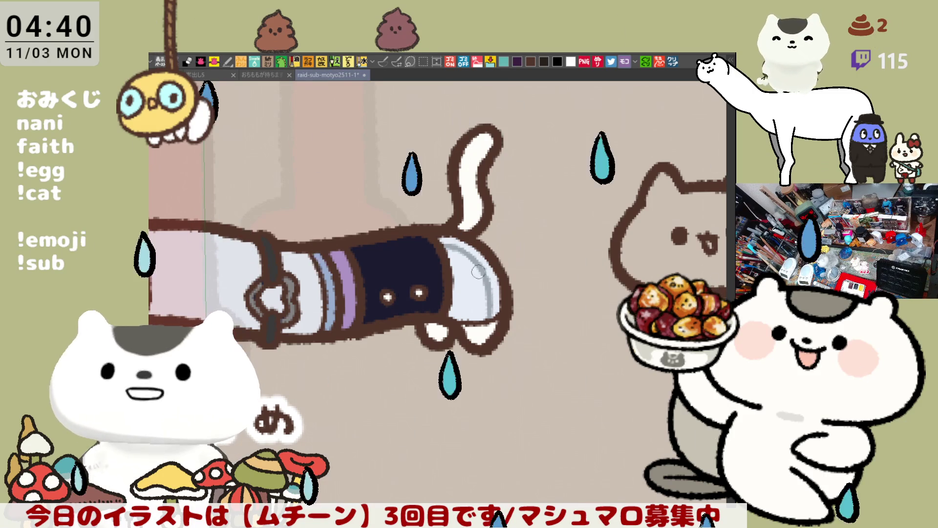
drag(441, 240, 476, 313)
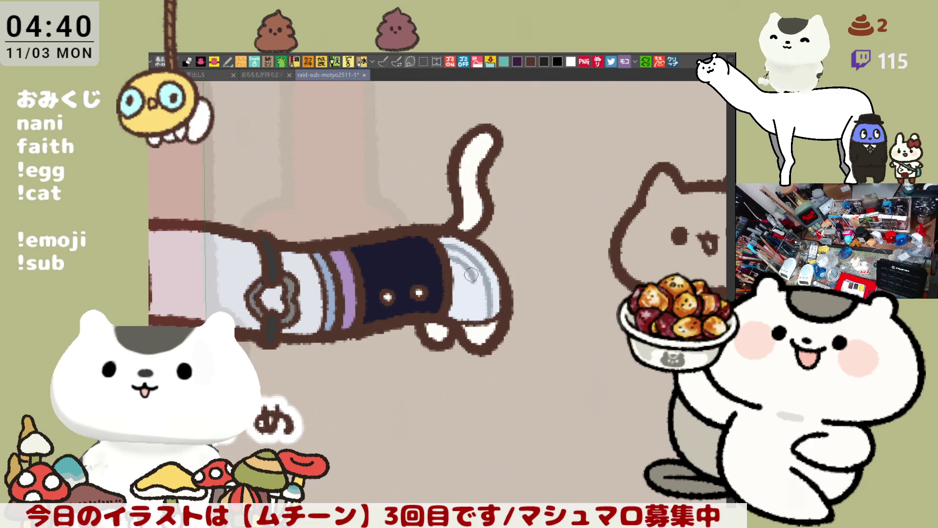
drag(471, 277, 476, 318)
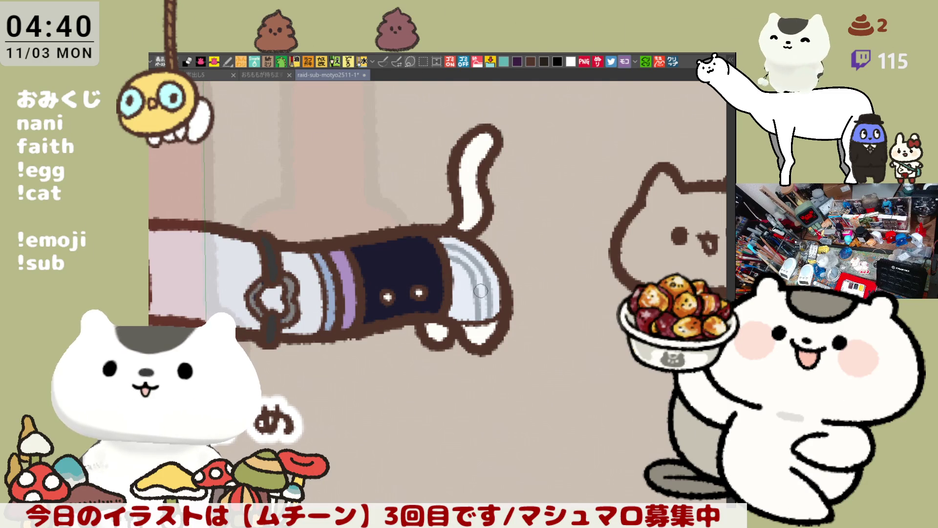
drag(466, 279, 478, 313)
mouse_move(447, 258)
mouse_down()
mouse_move(477, 290)
mouse_move(479, 327)
mouse_up()
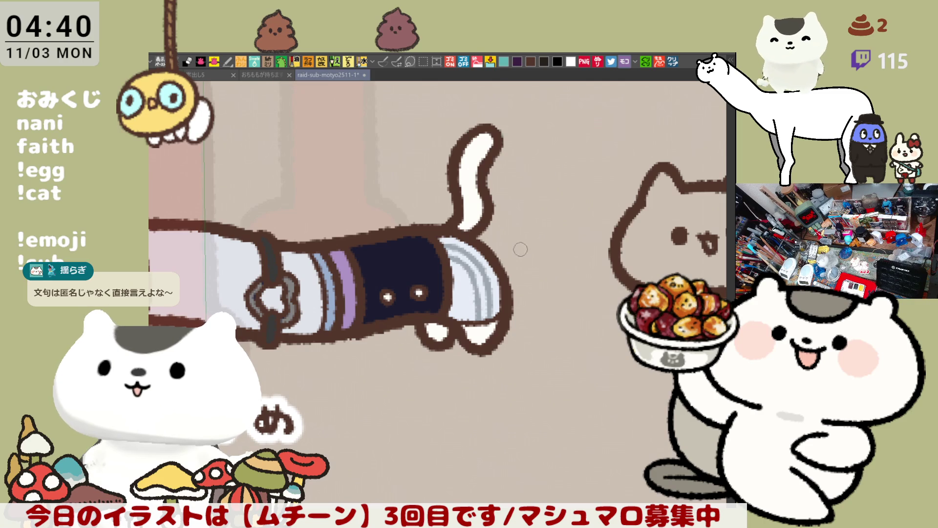
mouse_move(457, 278)
mouse_down()
mouse_move(467, 320)
mouse_move(485, 307)
mouse_up()
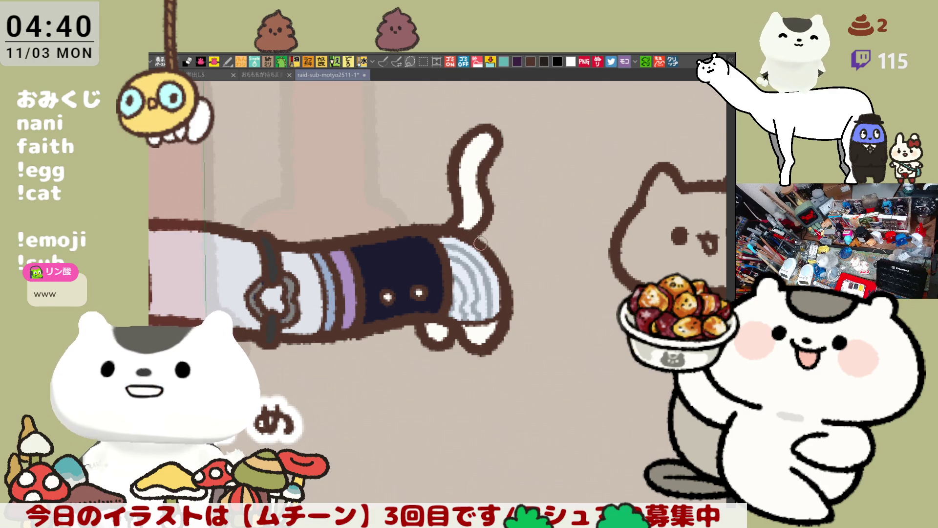
mouse_move(383, 391)
mouse_down()
mouse_move(436, 407)
mouse_move(557, 357)
mouse_up()
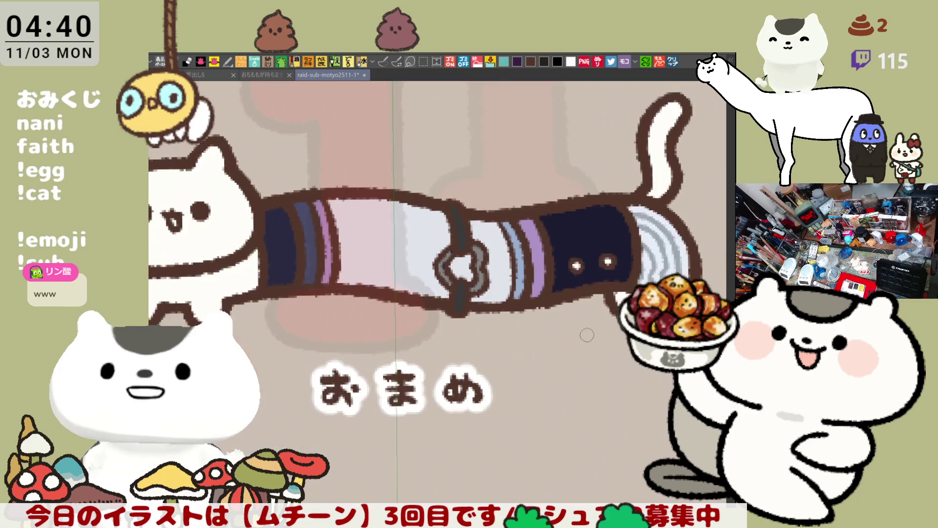
mouse_move(416, 318)
mouse_down()
mouse_move(455, 386)
mouse_move(482, 385)
mouse_up()
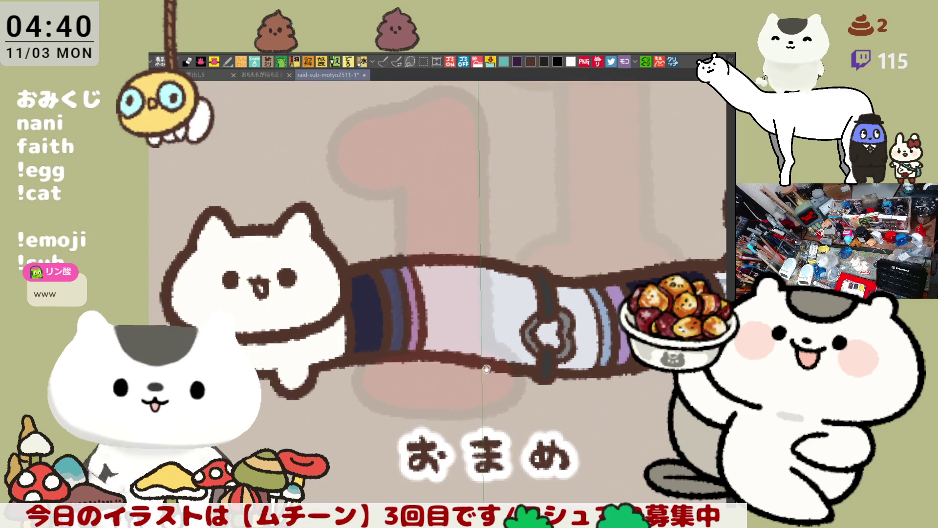
scroll(471, 346, down, 3)
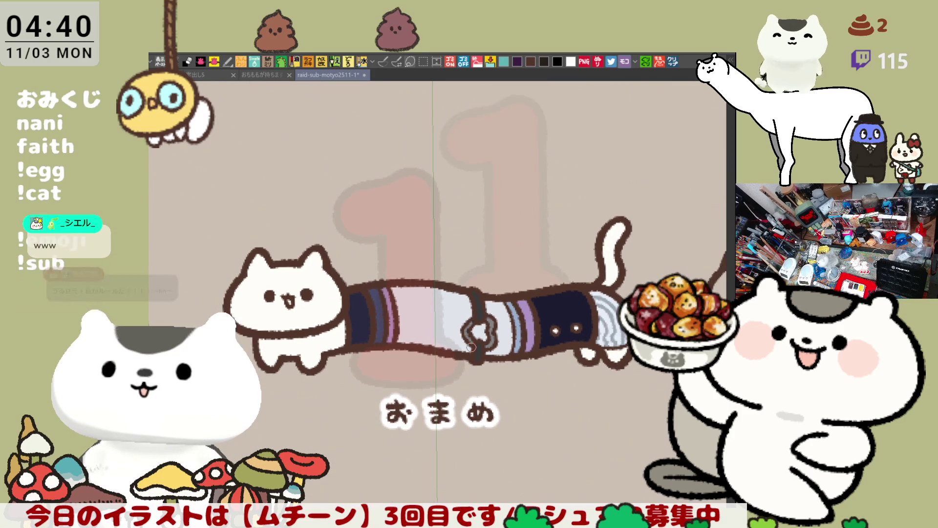
scroll(470, 347, up, 3)
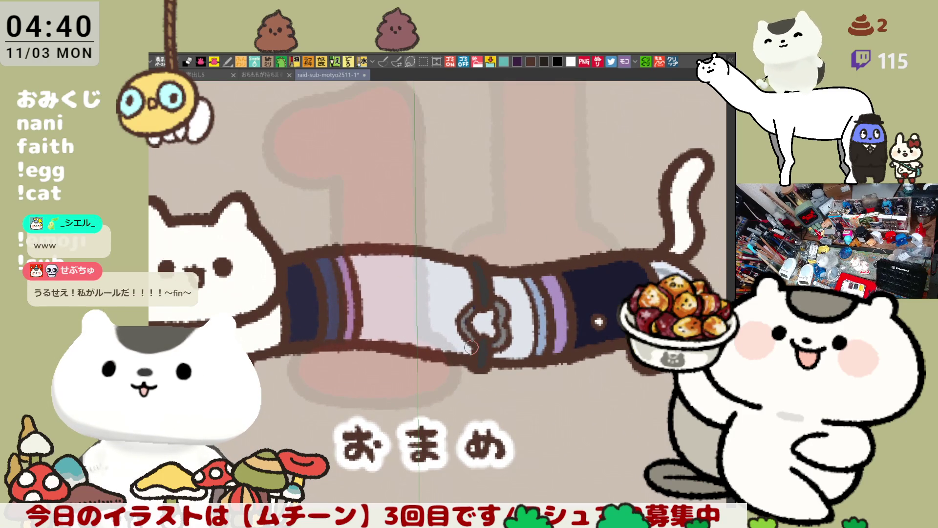
drag(510, 340, 556, 386)
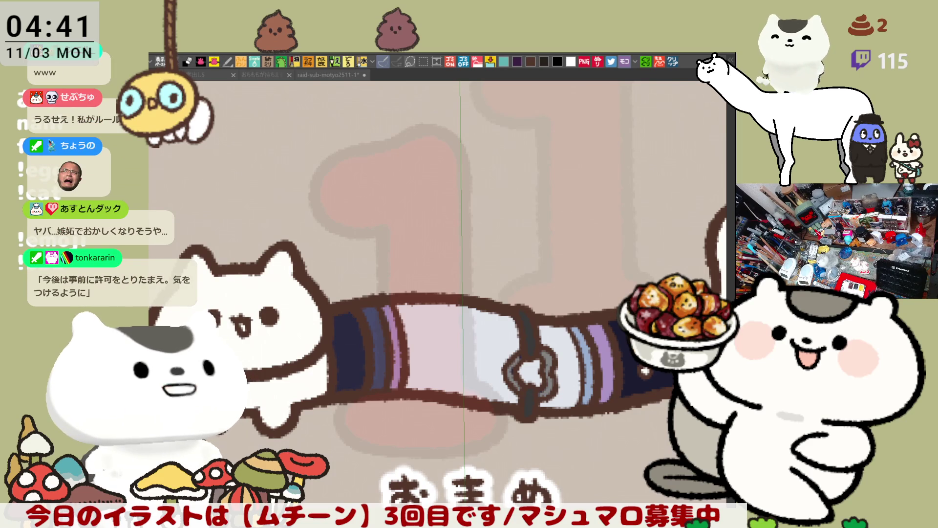
Lasso-fill a light-blue patch on the head and brush a purple arc over it
click(327, 313)
scroll(328, 313, up, 4)
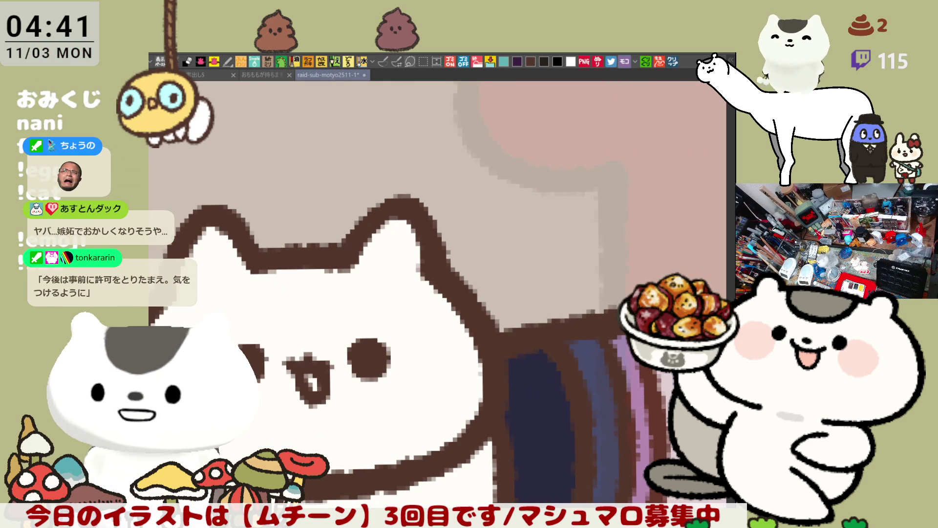
mouse_move(323, 276)
mouse_down()
mouse_move(413, 225)
mouse_move(467, 338)
mouse_move(301, 351)
mouse_move(304, 263)
mouse_move(320, 317)
mouse_move(303, 295)
mouse_up()
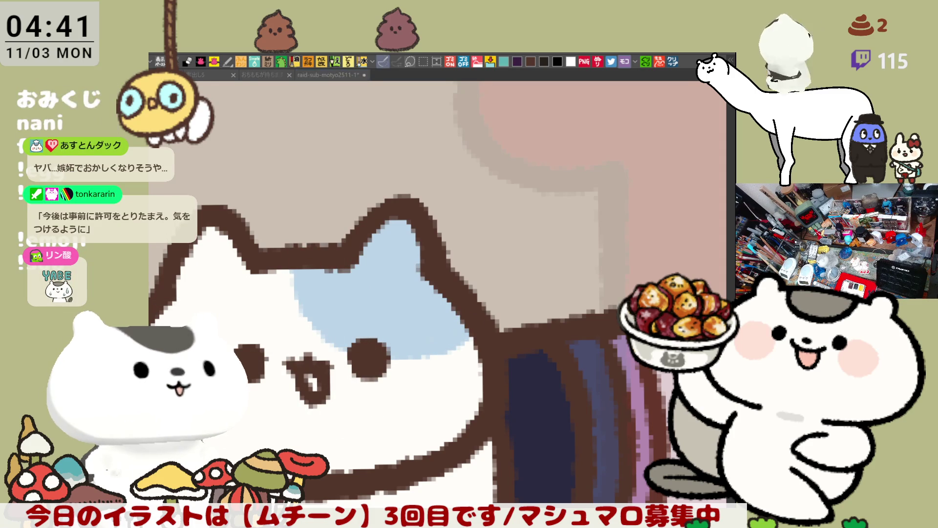
drag(224, 316, 328, 282)
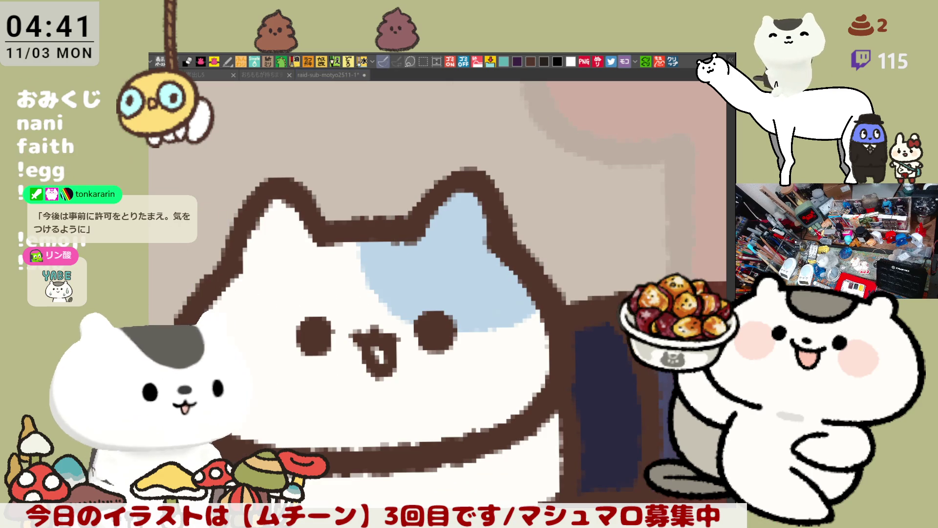
drag(391, 242, 518, 288)
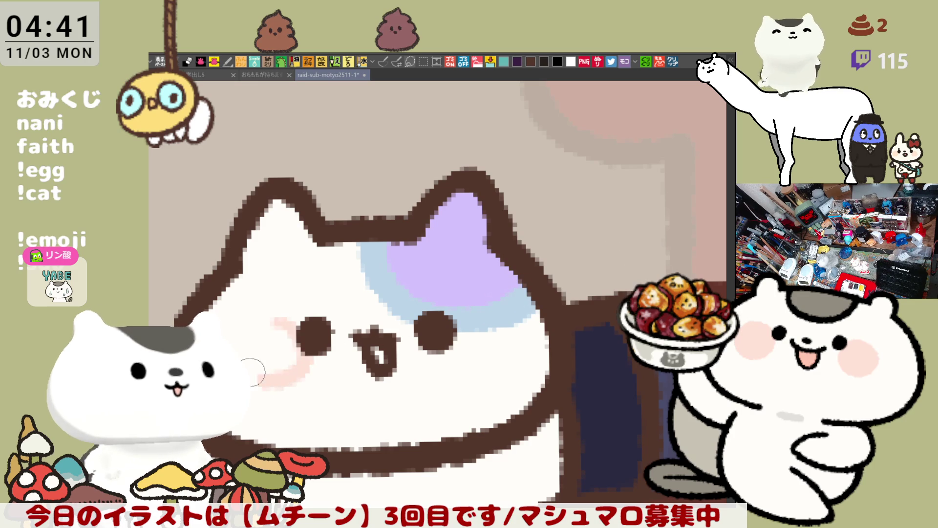
Paint pink blush on both cheeks and a pink tongue in the mouth
mouse_move(293, 337)
mouse_down()
mouse_move(289, 389)
mouse_move(273, 361)
mouse_move(298, 349)
mouse_move(273, 376)
mouse_up()
mouse_move(464, 339)
mouse_down()
mouse_move(513, 335)
mouse_move(503, 335)
mouse_move(518, 379)
mouse_move(500, 335)
mouse_up()
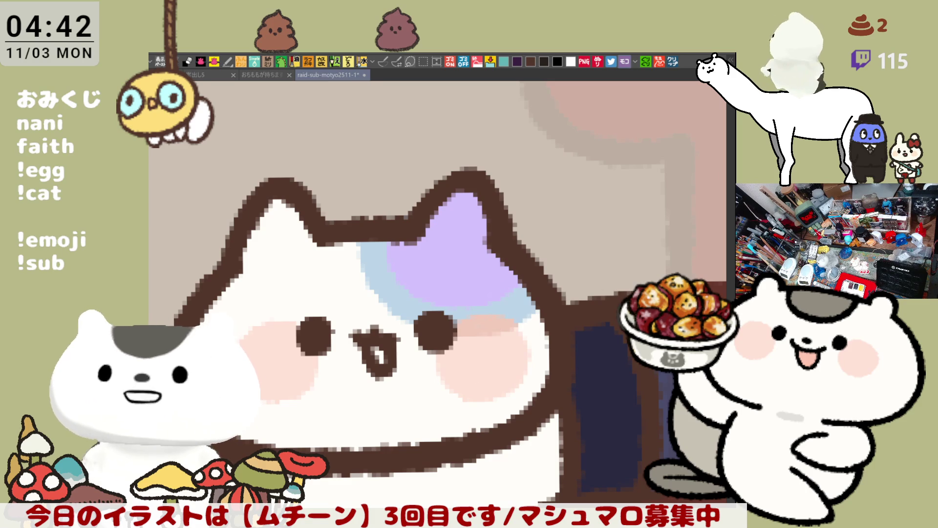
mouse_move(374, 349)
mouse_down()
mouse_move(384, 359)
mouse_move(372, 350)
mouse_move(360, 362)
mouse_up()
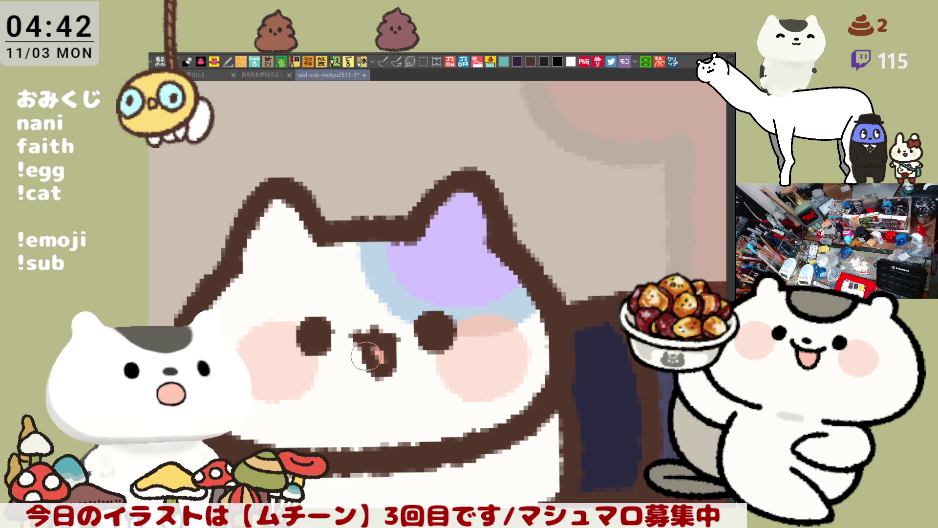
drag(494, 343, 424, 357)
scroll(423, 357, down, 8)
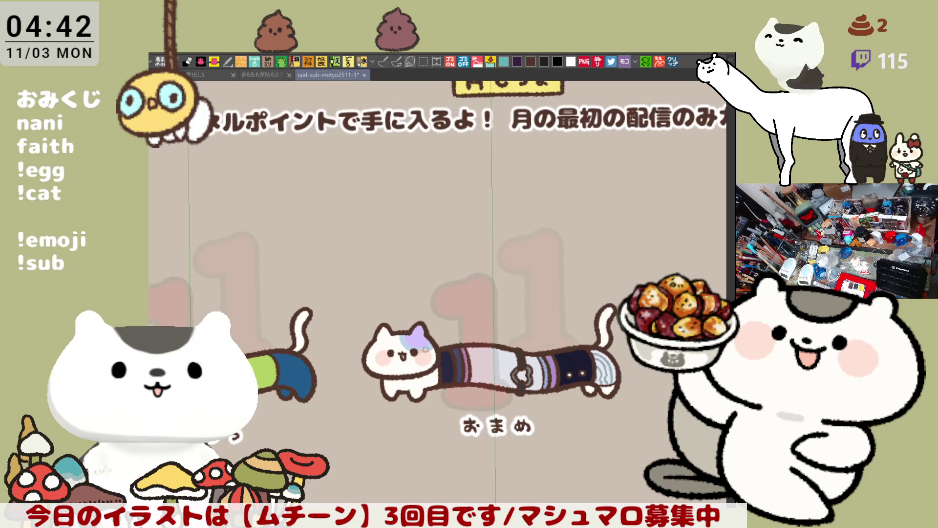
Save the finished おまめ cat illustration with Ctrl+S
scroll(425, 349, up, 2)
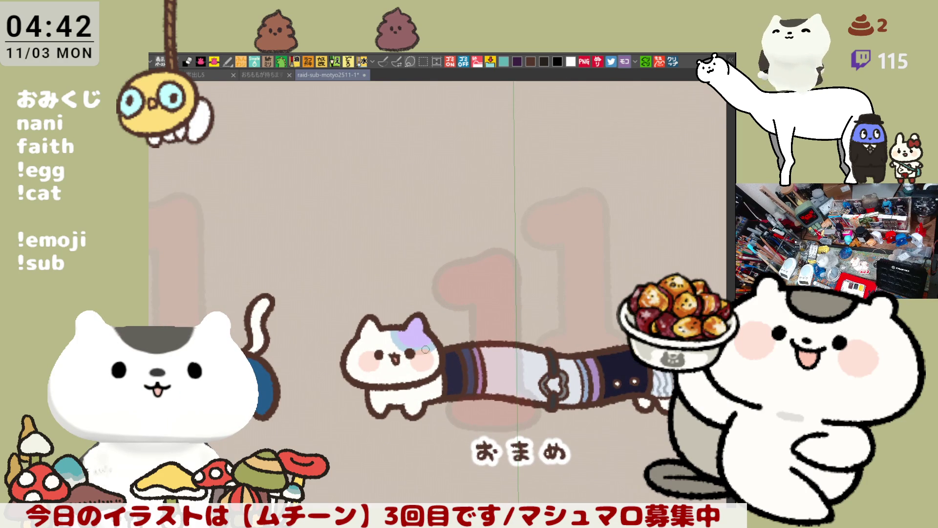
key(ctrl+s)
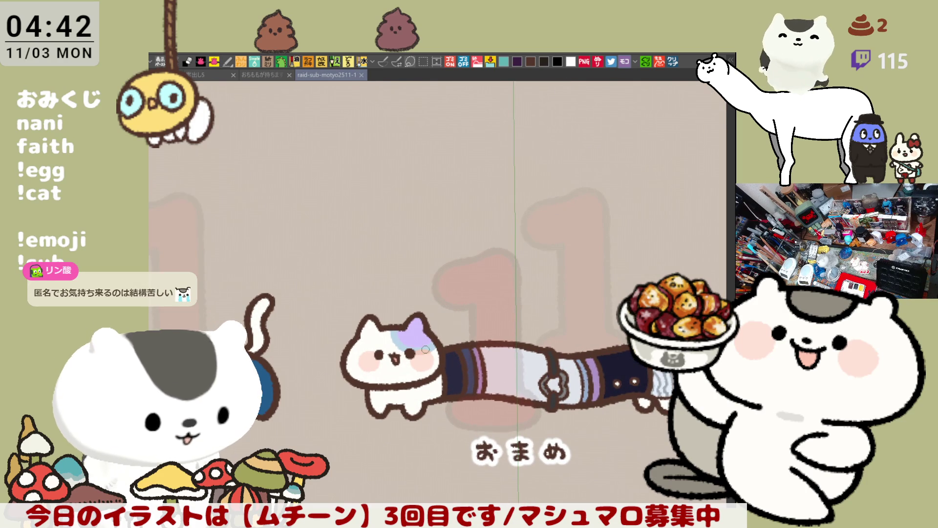